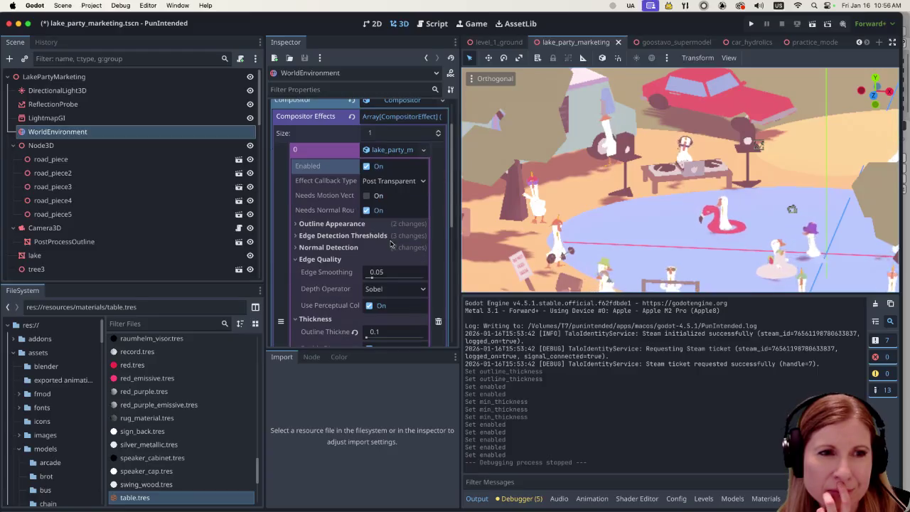
{"action": "scroll", "coordinate": [397, 236], "scroll_direction": "down", "scroll_amount": 5}
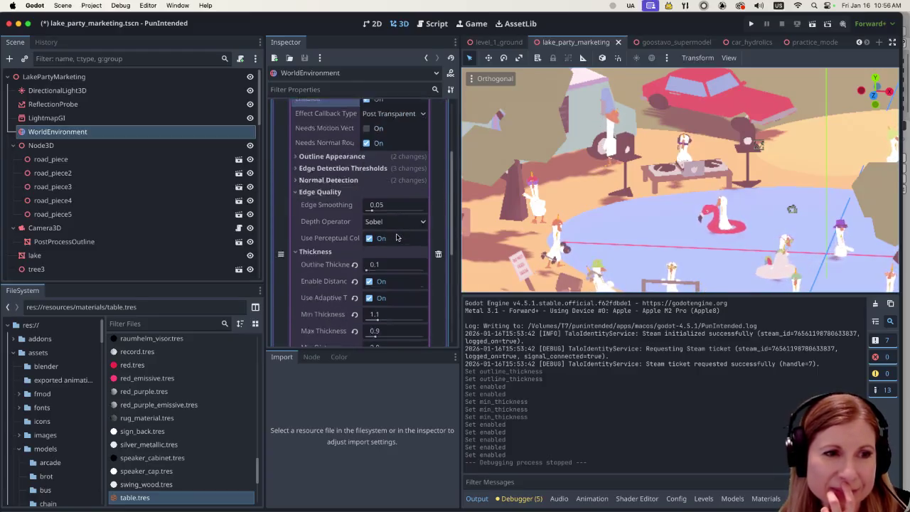
Raise the WorldEnvironment Outline Thickness from 0.1 to 2.1, then save and run the scene.
{"action": "left_click_drag", "start_coordinate": [367, 216], "coordinate": [402, 212]}
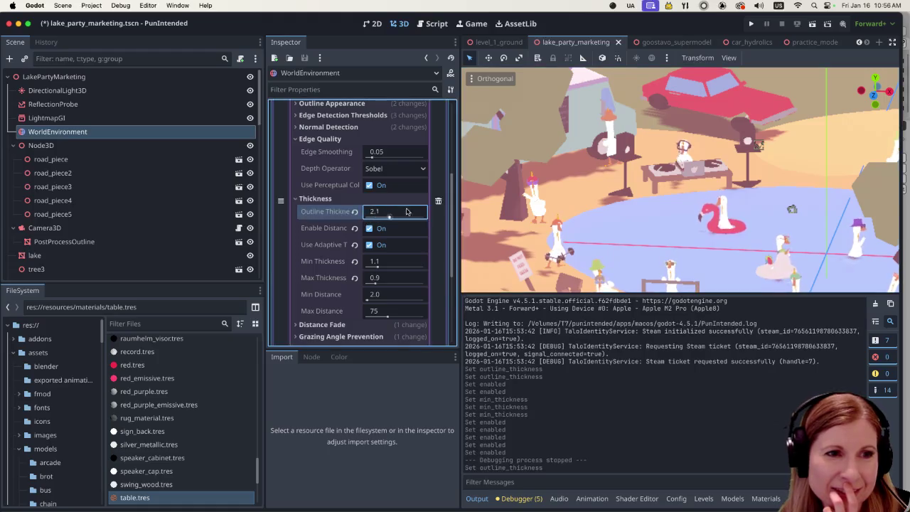
{"action": "key", "text": "super+r"}
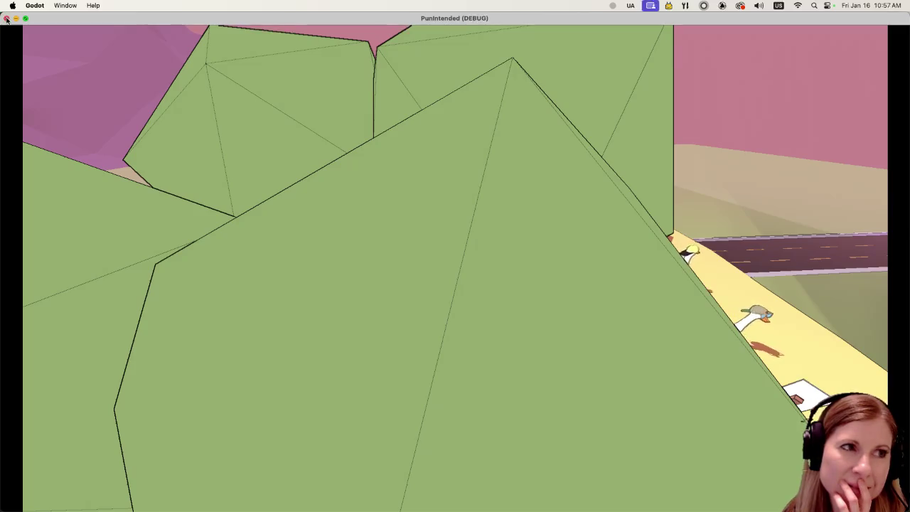
Close the running lake party game to get back to the editor.
{"action": "left_click", "coordinate": [6, 19]}
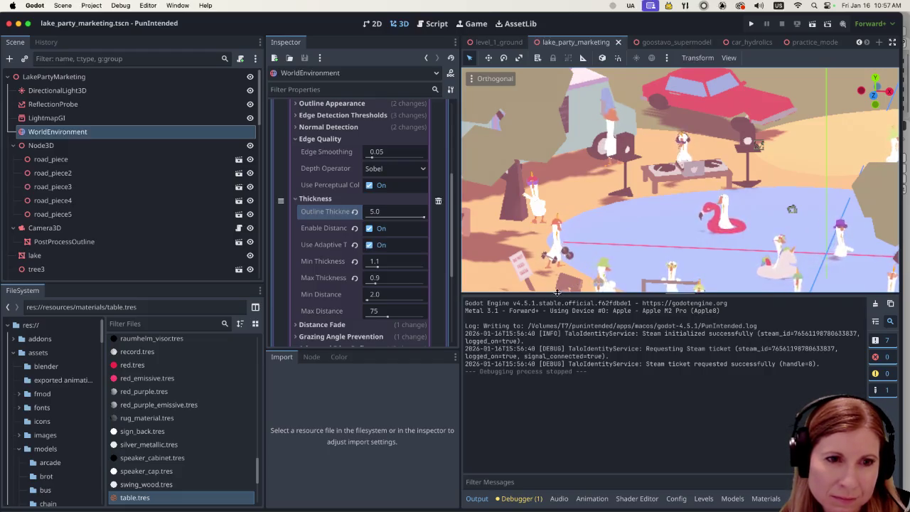
Enlarge the 3D viewport and zoom around the party scene to inspect the bold outlines.
{"action": "left_click_drag", "start_coordinate": [557, 292], "coordinate": [558, 388]}
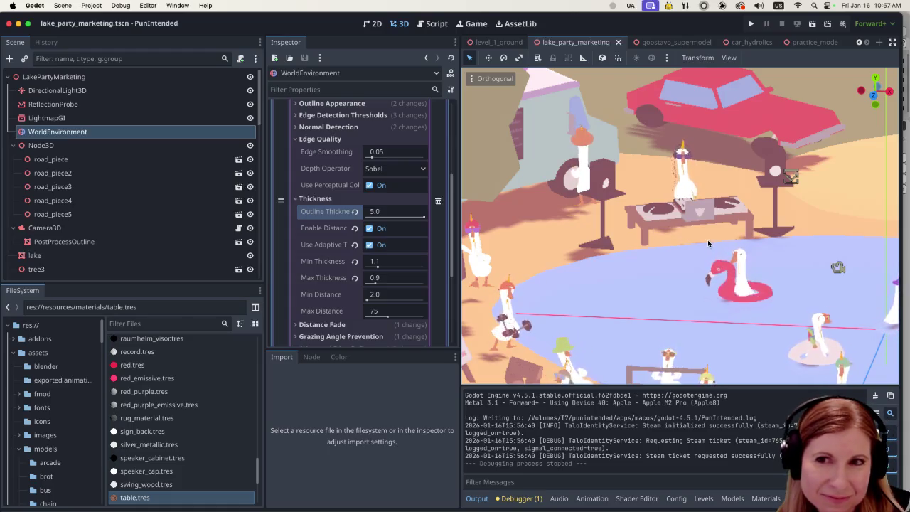
{"action": "scroll", "coordinate": [708, 244], "scroll_direction": "down", "scroll_amount": 2}
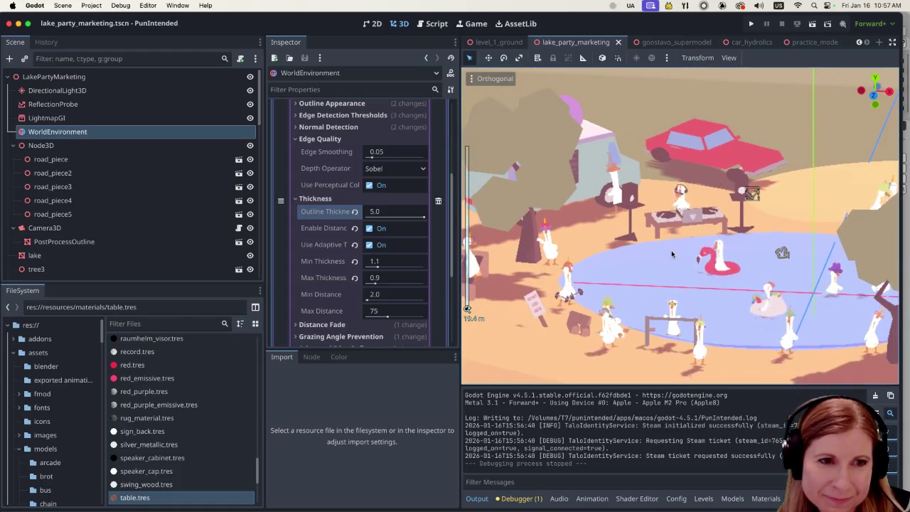
{"action": "scroll", "coordinate": [674, 254], "scroll_direction": "up", "scroll_amount": 3}
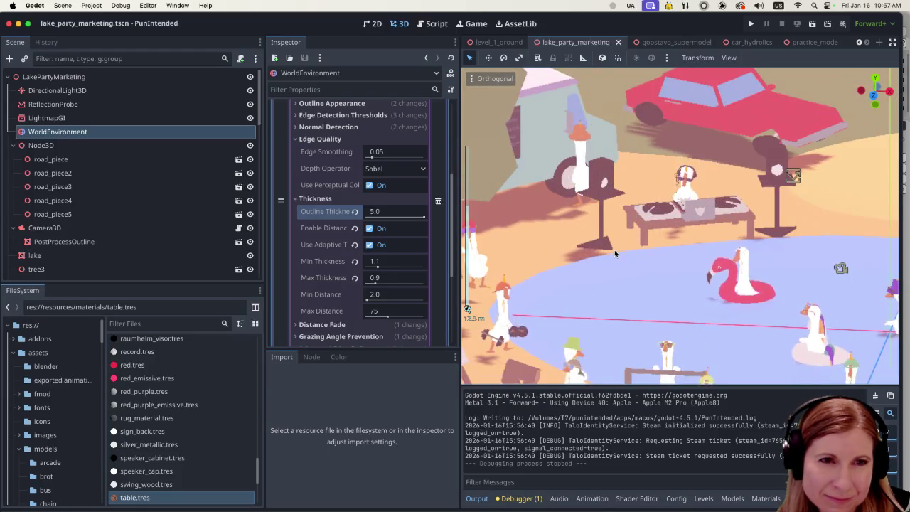
{"action": "scroll", "coordinate": [610, 254], "scroll_direction": "down", "scroll_amount": 3}
{"action": "scroll", "coordinate": [573, 222], "scroll_direction": "left", "scroll_amount": 5}
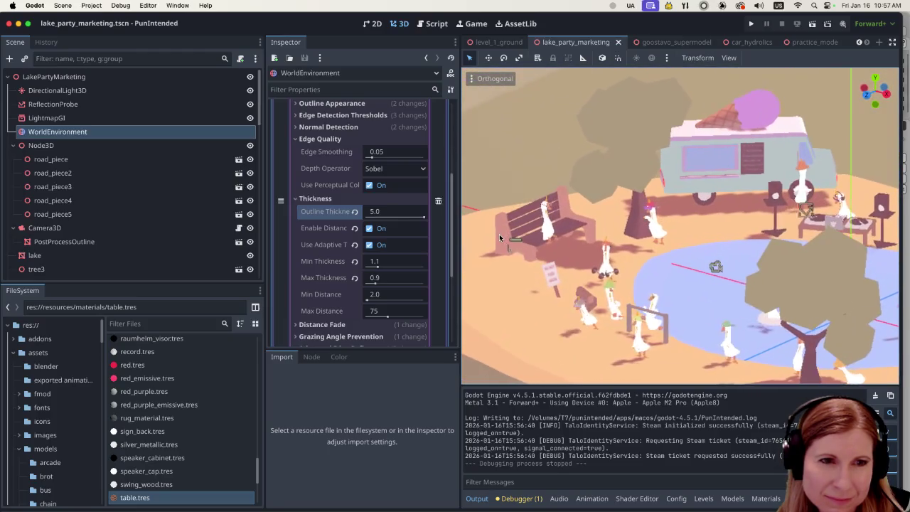
{"action": "scroll", "coordinate": [505, 233], "scroll_direction": "right", "scroll_amount": 5}
{"action": "scroll", "coordinate": [568, 231], "scroll_direction": "right", "scroll_amount": 2}
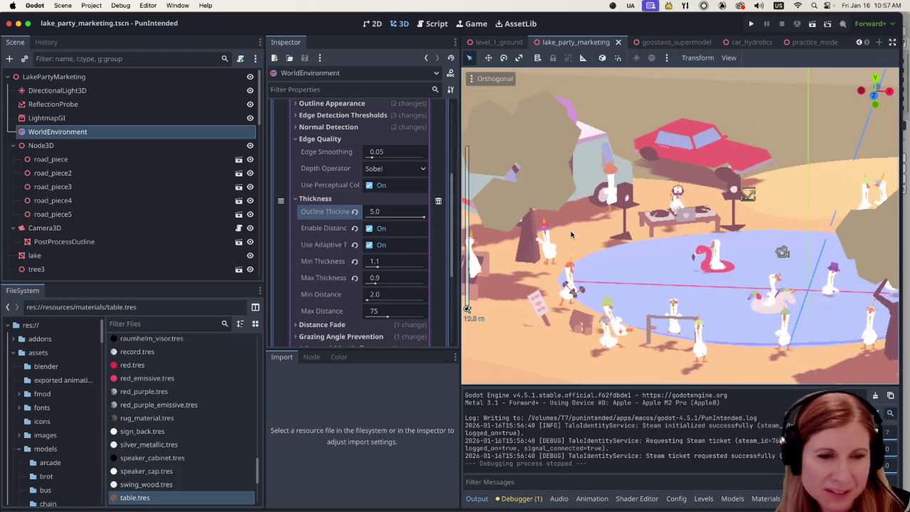
{"action": "scroll", "coordinate": [583, 256], "scroll_direction": "up", "scroll_amount": 5}
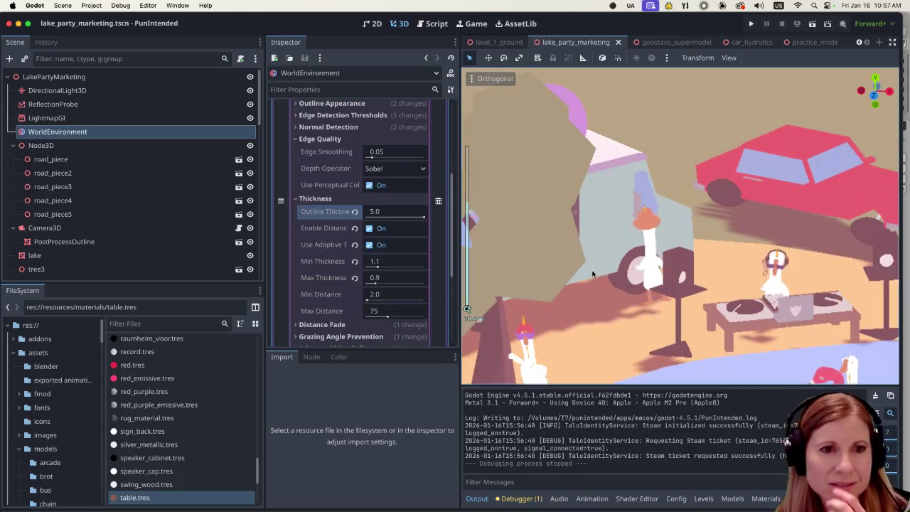
{"action": "scroll", "coordinate": [596, 263], "scroll_direction": "down", "scroll_amount": 3}
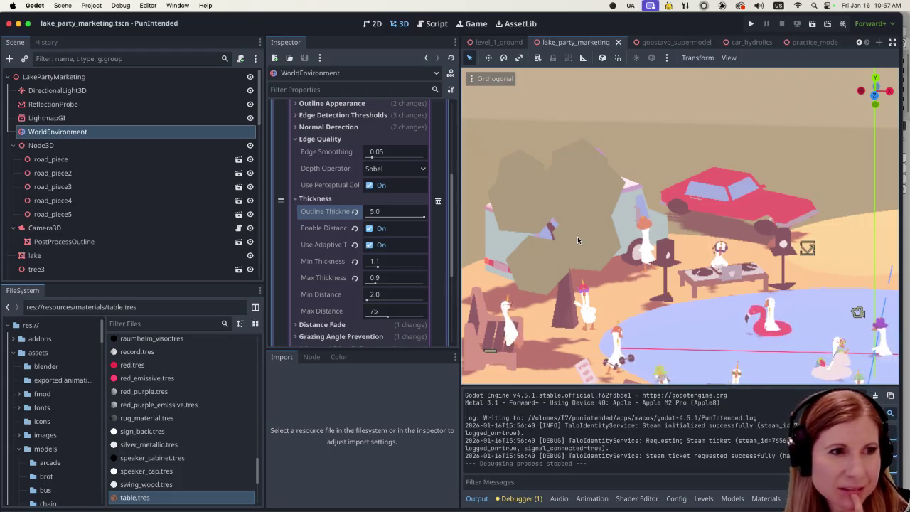
{"action": "scroll", "coordinate": [174, 201], "scroll_direction": "down", "scroll_amount": 10}
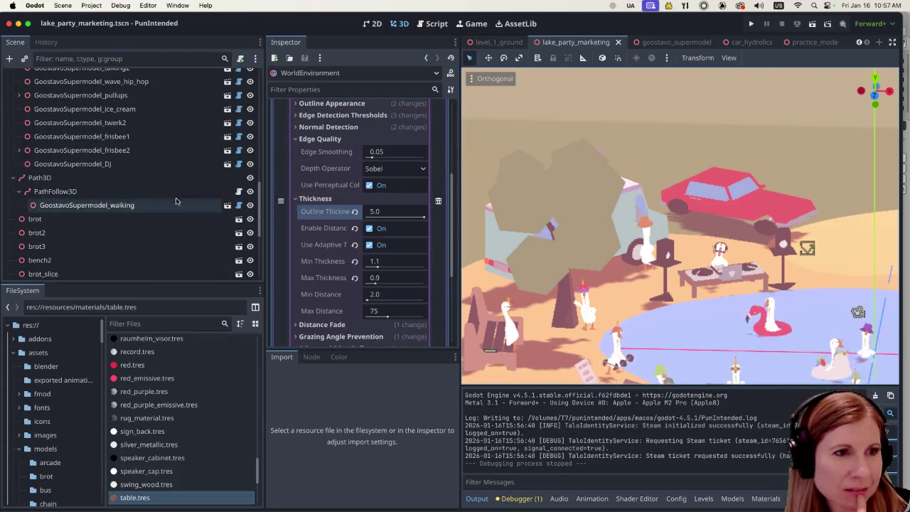
Toggle PostProcessOutline's visibility repeatedly to compare the geese and bench with and without outlines.
{"action": "scroll", "coordinate": [178, 204], "scroll_direction": "down", "scroll_amount": 5}
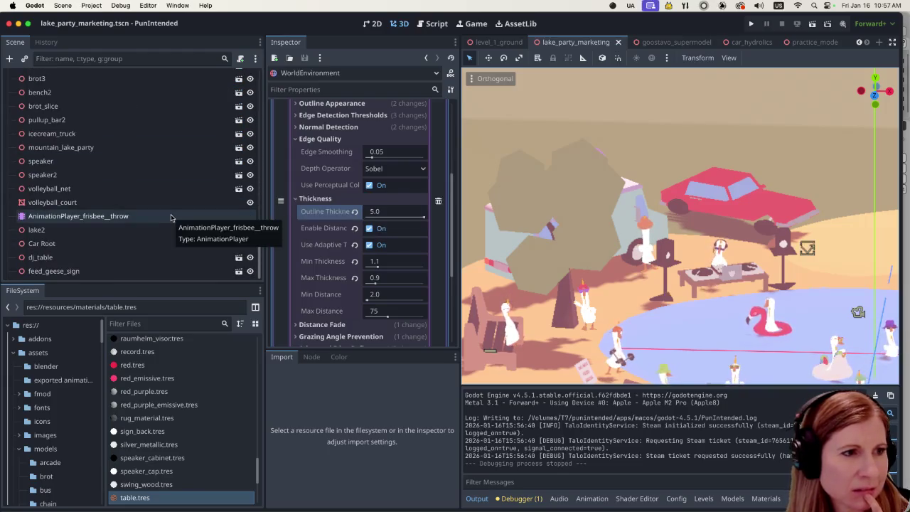
{"action": "scroll", "coordinate": [167, 213], "scroll_direction": "up", "scroll_amount": 8}
{"action": "scroll", "coordinate": [163, 202], "scroll_direction": "up", "scroll_amount": 15}
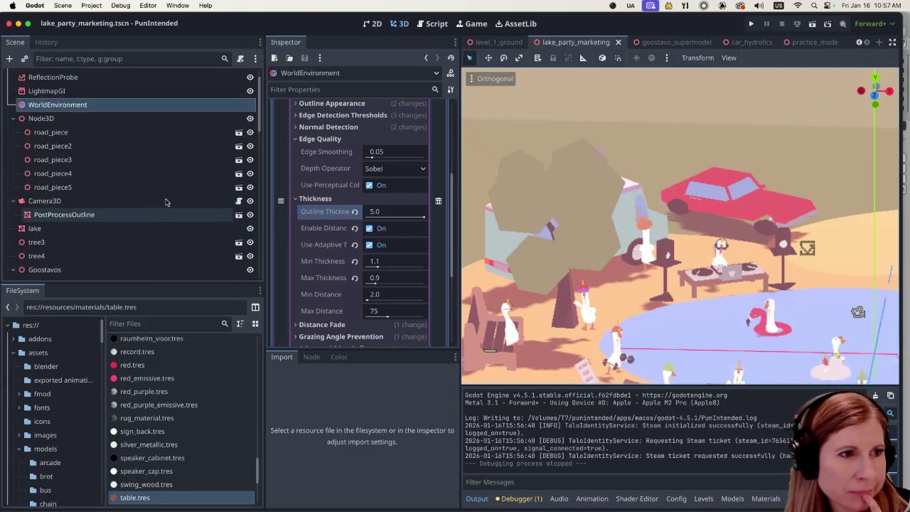
{"action": "left_click", "coordinate": [251, 215]}
{"action": "left_click", "coordinate": [250, 215]}
{"action": "left_click", "coordinate": [251, 215]}
{"action": "left_click", "coordinate": [250, 214]}
{"action": "left_click", "coordinate": [250, 215]}
{"action": "left_click", "coordinate": [250, 216]}
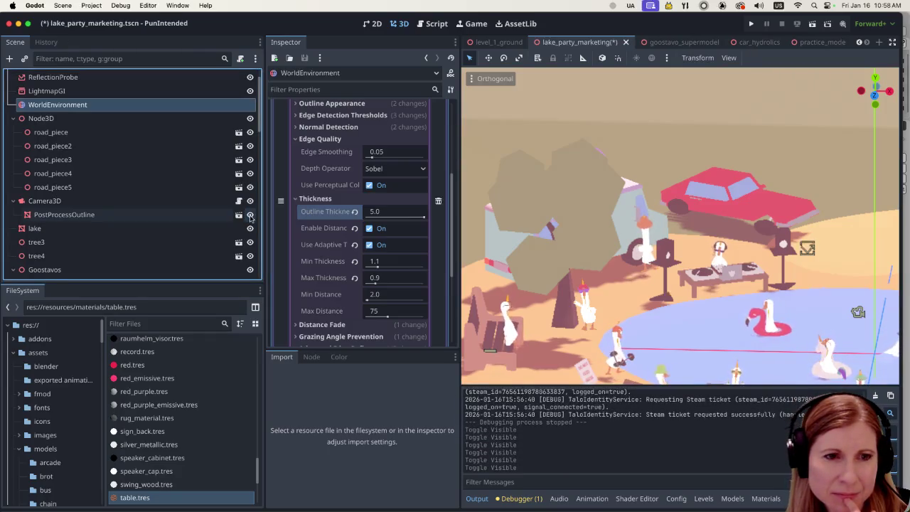
{"action": "left_click", "coordinate": [249, 217]}
{"action": "left_click", "coordinate": [250, 217]}
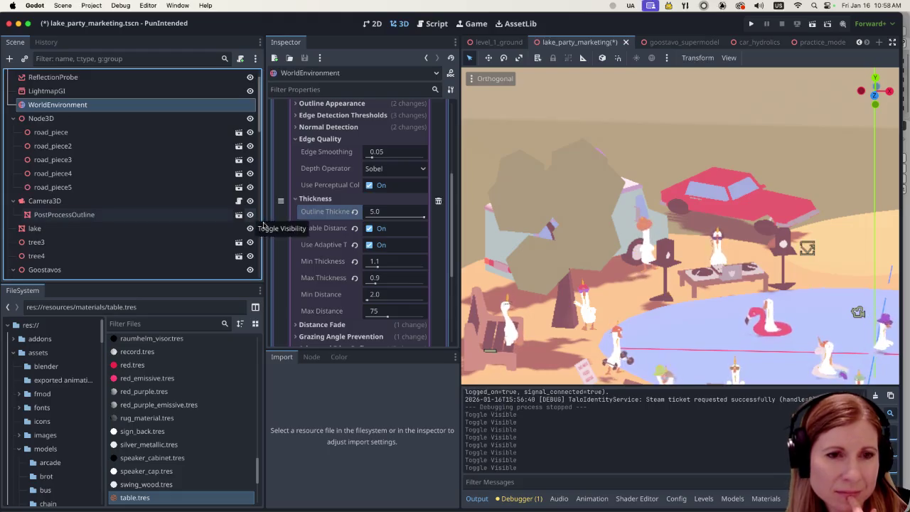
Hide and reshow PostProcessOutline once more, leaving it visible.
{"action": "scroll", "coordinate": [527, 288], "scroll_direction": "up", "scroll_amount": 3}
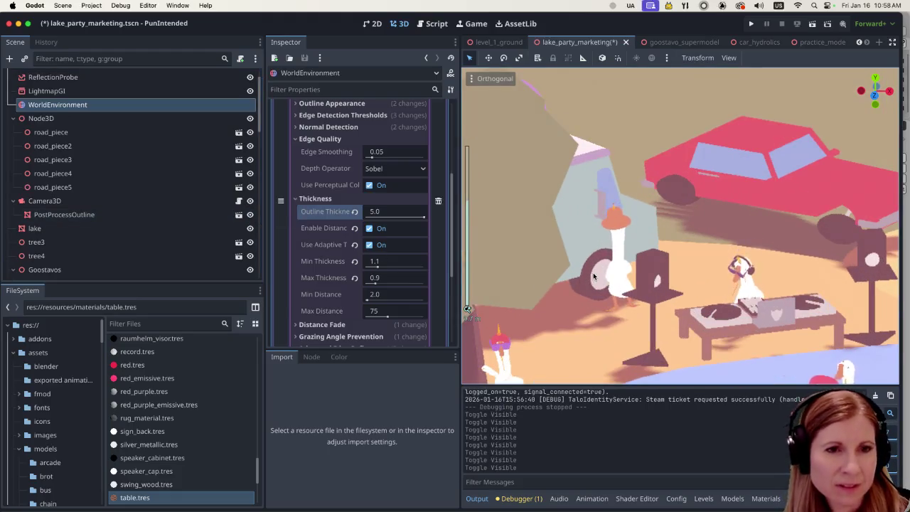
{"action": "scroll", "coordinate": [745, 265], "scroll_direction": "up", "scroll_amount": 2}
{"action": "scroll", "coordinate": [745, 265], "scroll_direction": "left", "scroll_amount": 3}
{"action": "scroll", "coordinate": [717, 307], "scroll_direction": "left", "scroll_amount": 5}
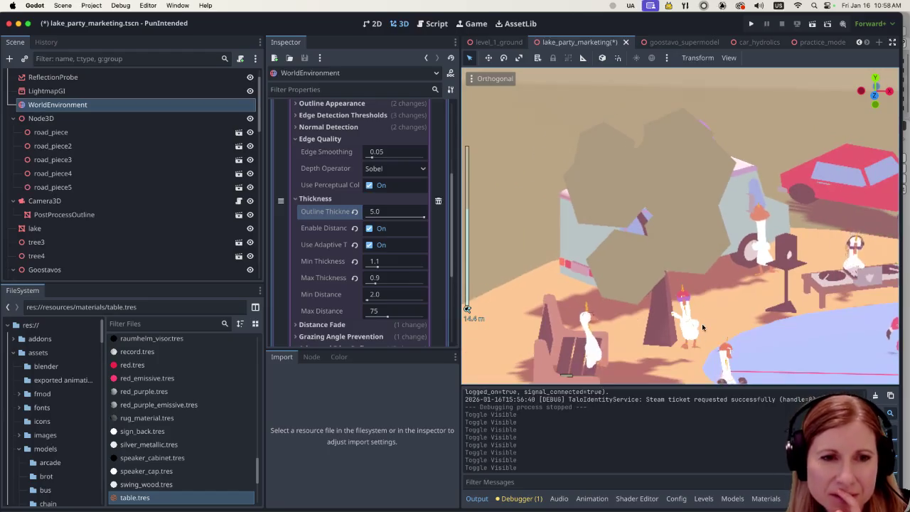
{"action": "scroll", "coordinate": [691, 326], "scroll_direction": "up", "scroll_amount": 3}
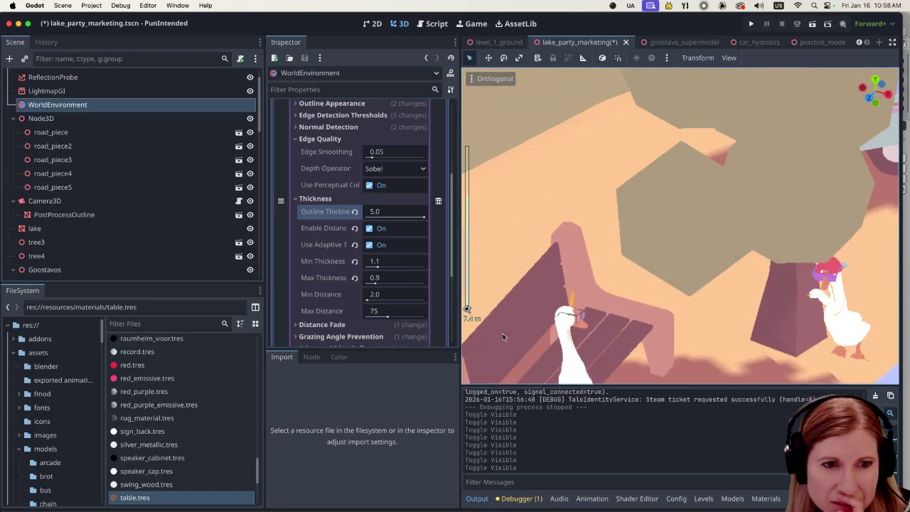
{"action": "double_click", "coordinate": [251, 216]}
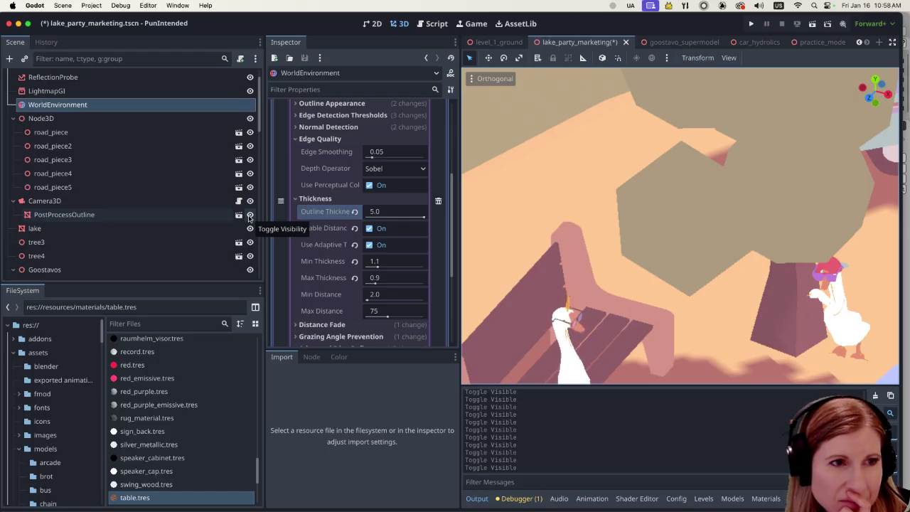
Disable the lake party outline compositor effect and recheck PostProcessOutline's visibility toggle.
{"action": "scroll", "coordinate": [352, 188], "scroll_direction": "up", "scroll_amount": 4}
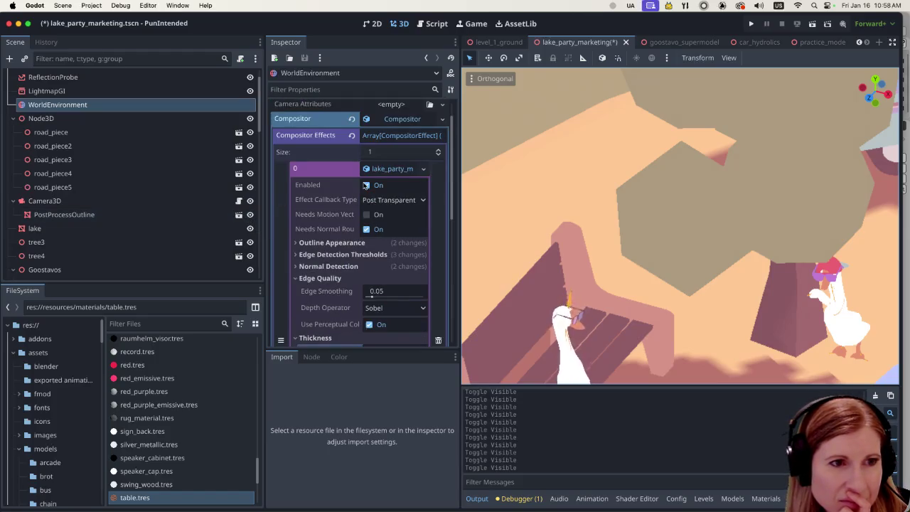
{"action": "left_click", "coordinate": [366, 185]}
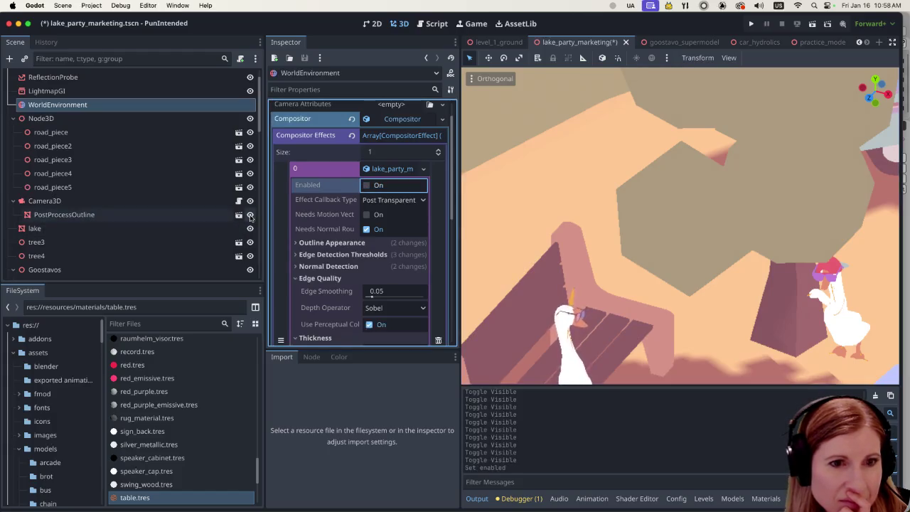
{"action": "left_click", "coordinate": [249, 216]}
{"action": "left_click", "coordinate": [249, 216]}
{"action": "left_click", "coordinate": [250, 215]}
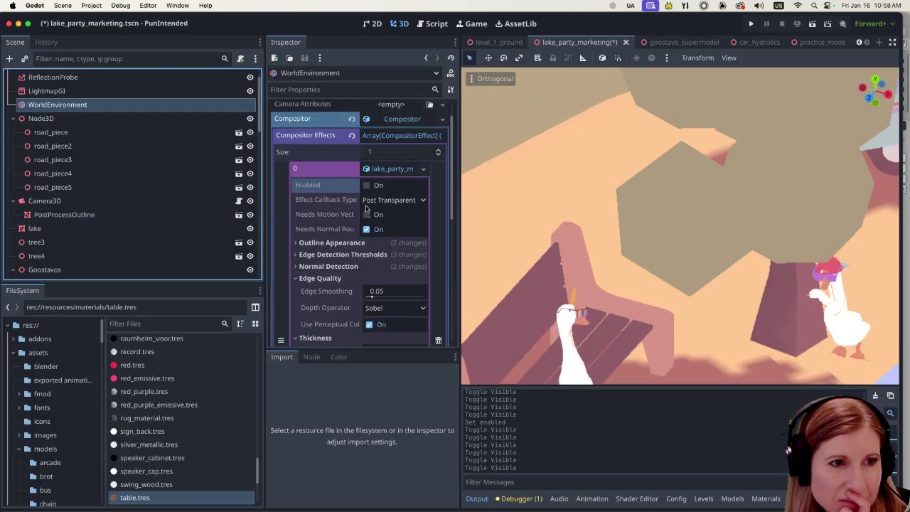
Pan and zoom the viewport onto the car, DJ table and pool.
{"action": "scroll", "coordinate": [579, 244], "scroll_direction": "down", "scroll_amount": 5}
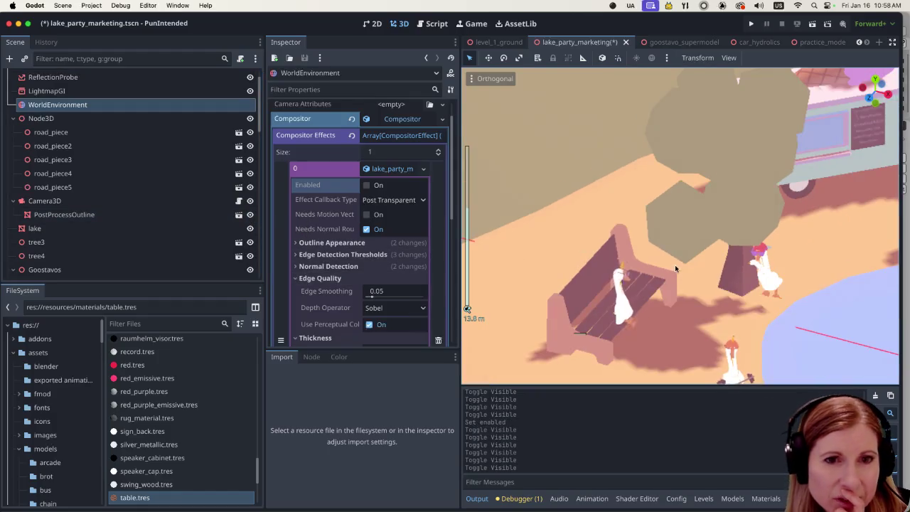
{"action": "scroll", "coordinate": [640, 213], "scroll_direction": "up", "scroll_amount": 5}
{"action": "scroll", "coordinate": [670, 195], "scroll_direction": "down", "scroll_amount": 5}
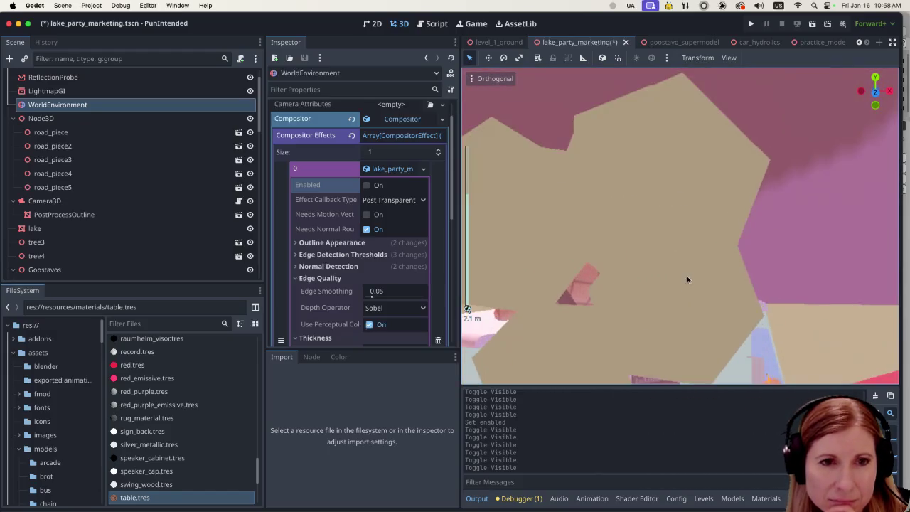
{"action": "scroll", "coordinate": [731, 304], "scroll_direction": "down", "scroll_amount": 5}
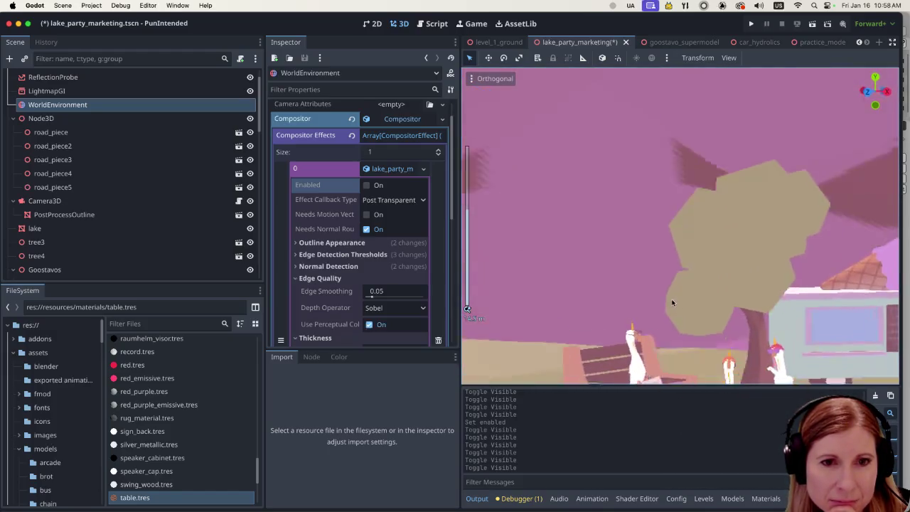
{"action": "scroll", "coordinate": [796, 322], "scroll_direction": "down", "scroll_amount": 2}
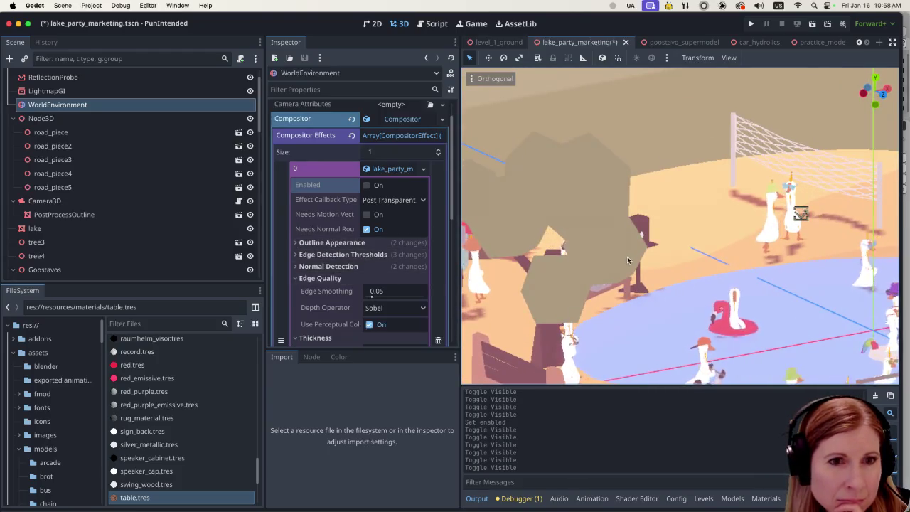
{"action": "scroll", "coordinate": [722, 276], "scroll_direction": "down", "scroll_amount": 4}
{"action": "scroll", "coordinate": [722, 276], "scroll_direction": "up", "scroll_amount": 5}
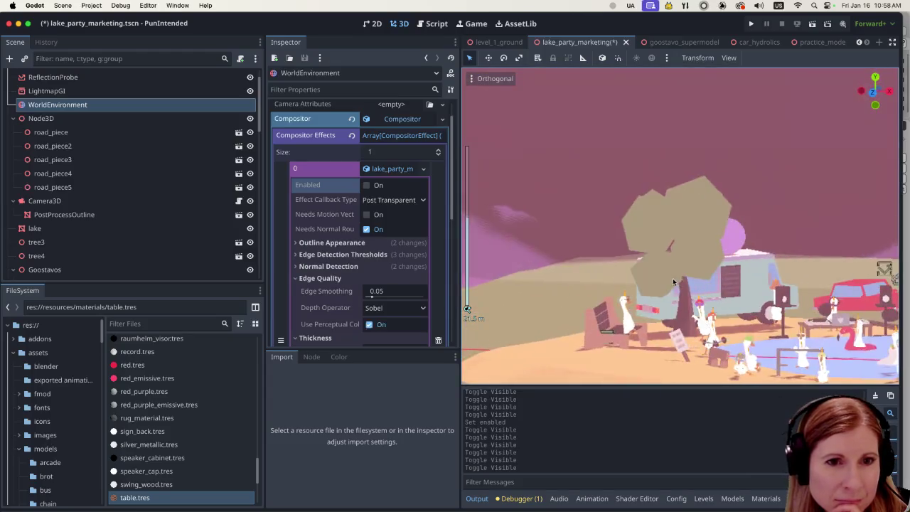
{"action": "scroll", "coordinate": [785, 290], "scroll_direction": "up", "scroll_amount": 2}
{"action": "scroll", "coordinate": [768, 292], "scroll_direction": "up", "scroll_amount": 3}
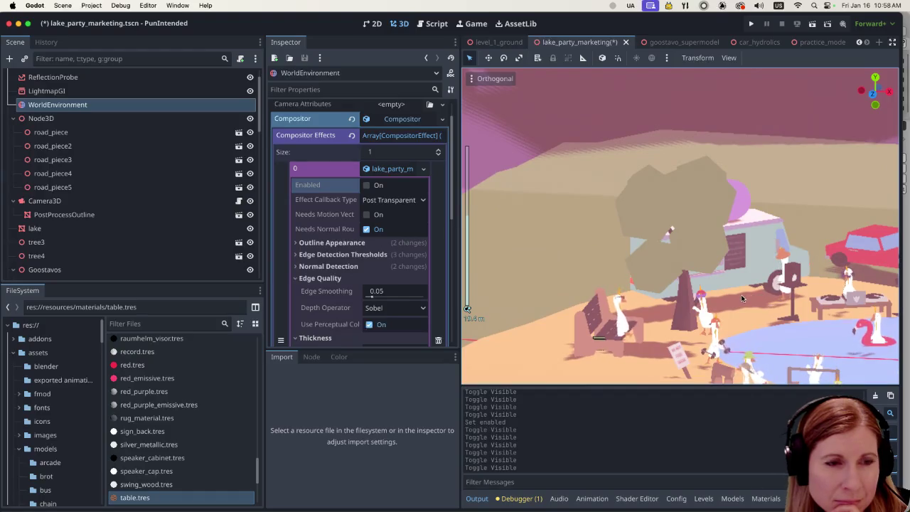
{"action": "mouse_move", "coordinate": [724, 293]}
{"action": "left_mouse_down"}
{"action": "mouse_move", "coordinate": [545, 229]}
{"action": "mouse_move", "coordinate": [709, 239]}
{"action": "mouse_move", "coordinate": [582, 284]}
{"action": "left_mouse_up"}
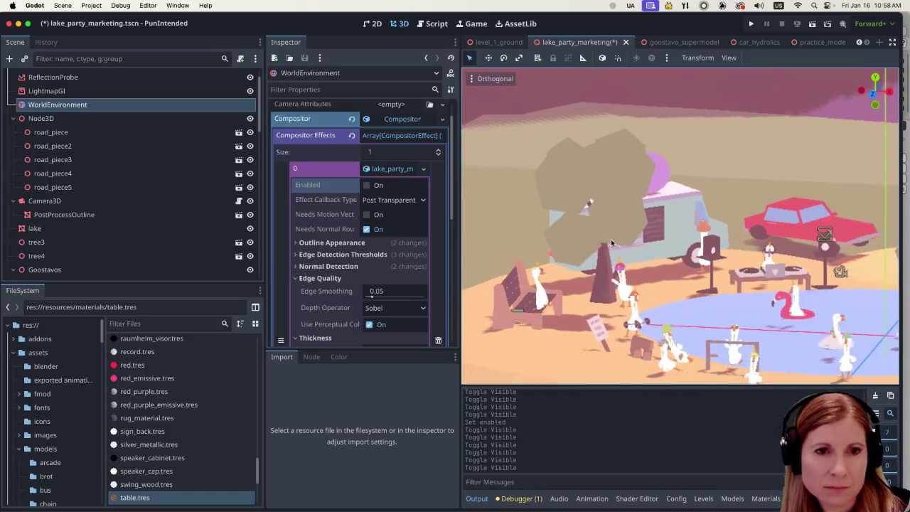
{"action": "scroll", "coordinate": [570, 219], "scroll_direction": "up", "scroll_amount": 3}
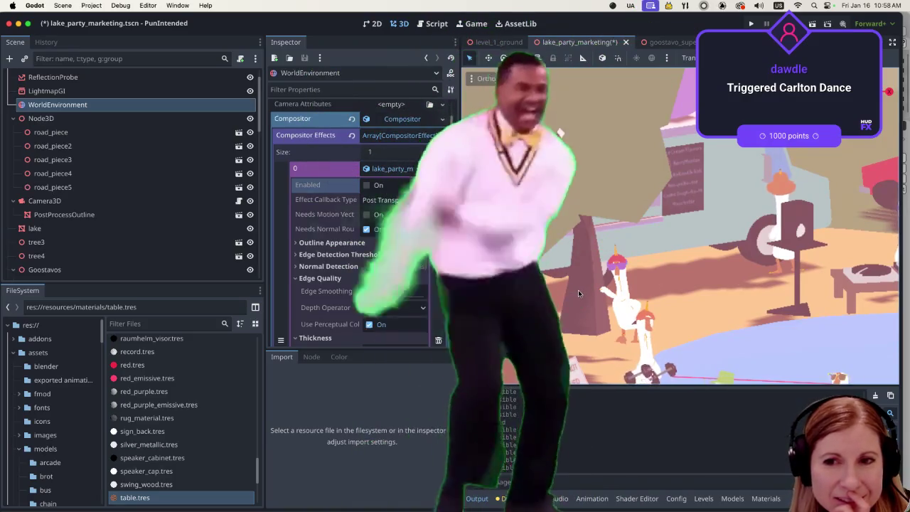
Tick the Enabled checkbox of the WorldEnvironment outline compositor effect.
{"action": "left_click", "coordinate": [367, 185]}
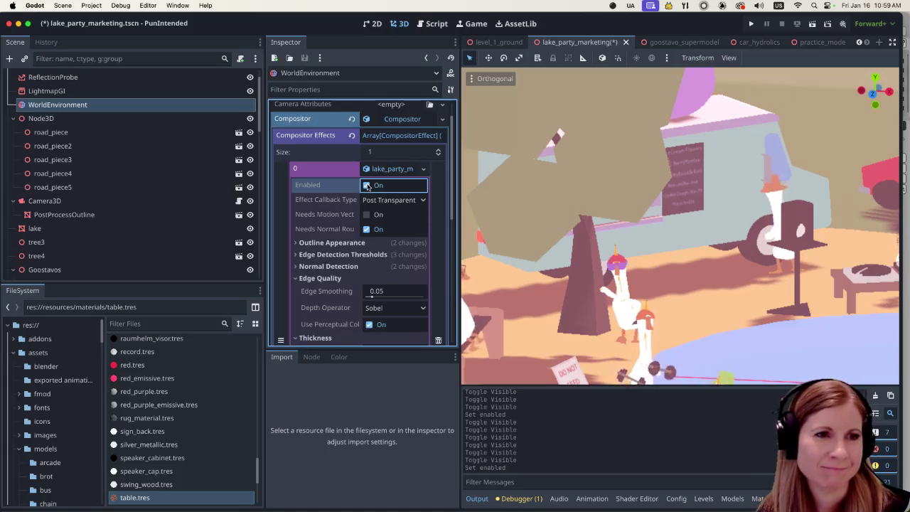
{"action": "left_click", "coordinate": [367, 187]}
{"action": "scroll", "coordinate": [542, 271], "scroll_direction": "up", "scroll_amount": 5}
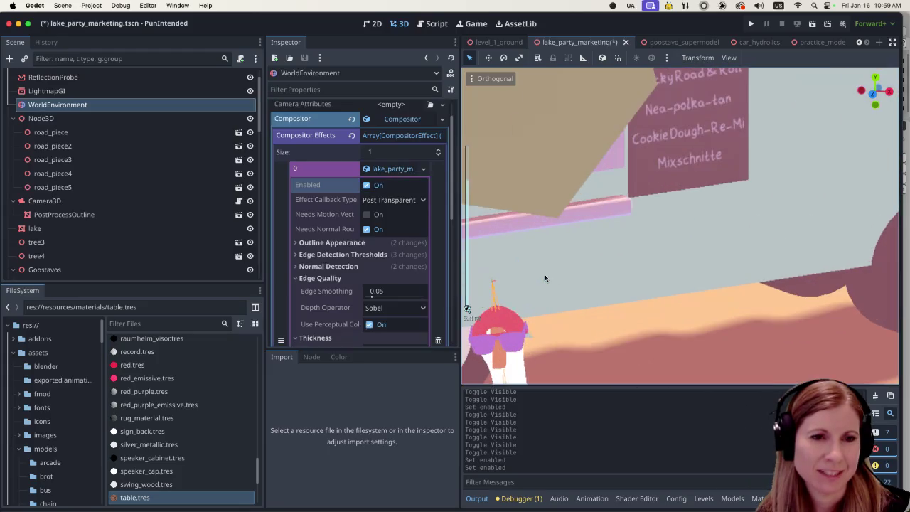
{"action": "scroll", "coordinate": [531, 276], "scroll_direction": "down", "scroll_amount": 2}
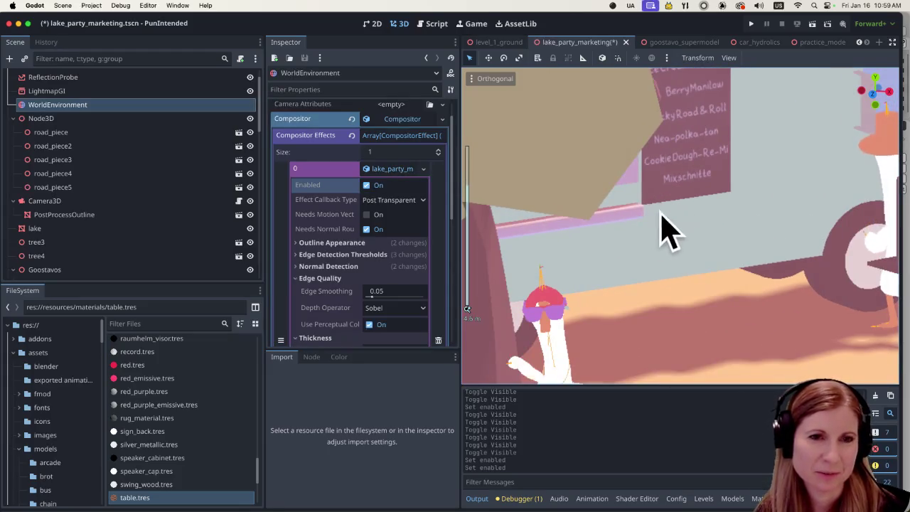
{"action": "scroll", "coordinate": [546, 313], "scroll_direction": "down", "scroll_amount": 2}
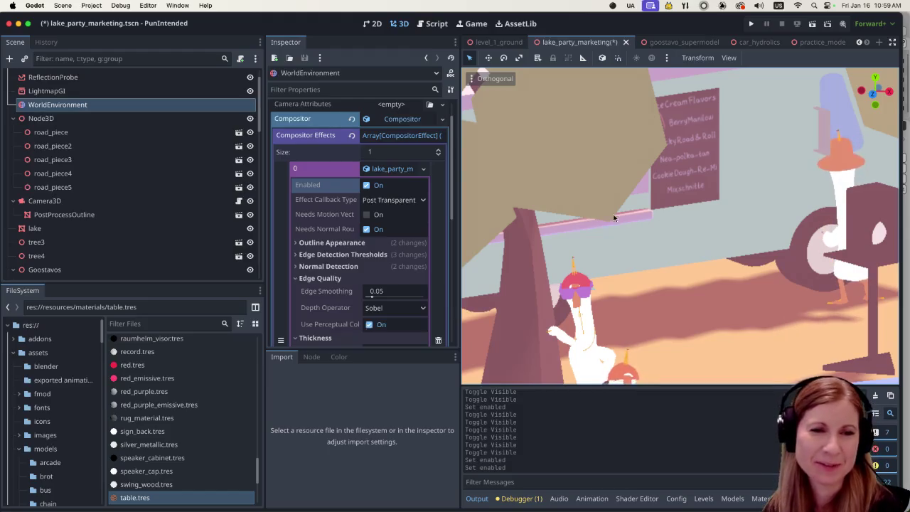
{"action": "scroll", "coordinate": [597, 224], "scroll_direction": "down", "scroll_amount": 3}
{"action": "scroll", "coordinate": [725, 226], "scroll_direction": "down", "scroll_amount": 3}
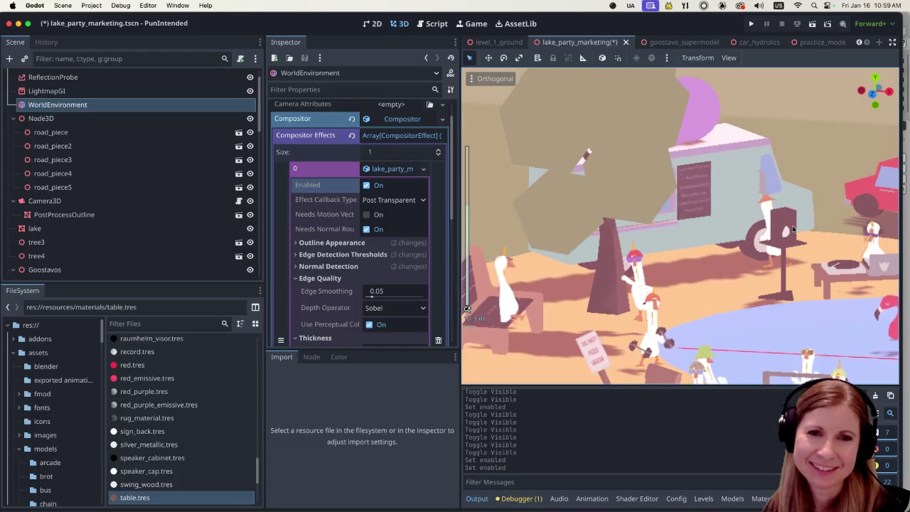
{"action": "left_click_drag", "start_coordinate": [804, 207], "coordinate": [637, 248]}
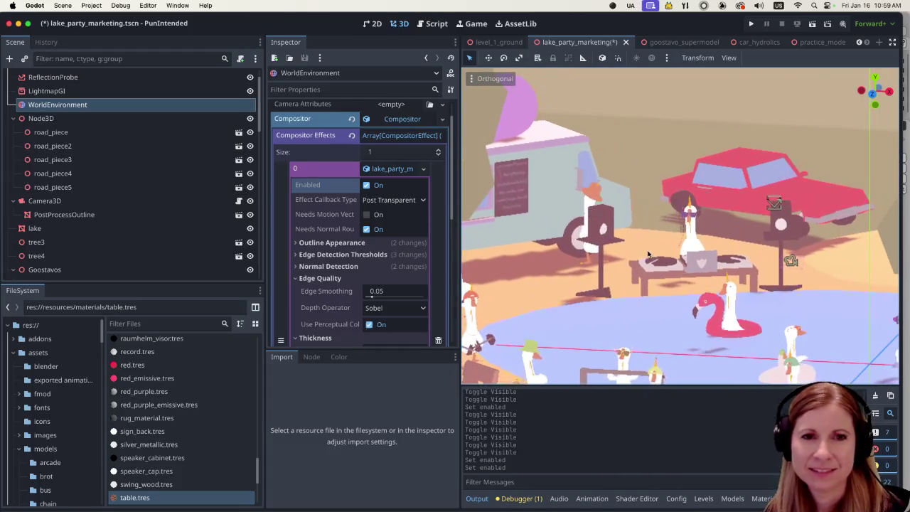
{"action": "scroll", "coordinate": [796, 301], "scroll_direction": "up", "scroll_amount": 5}
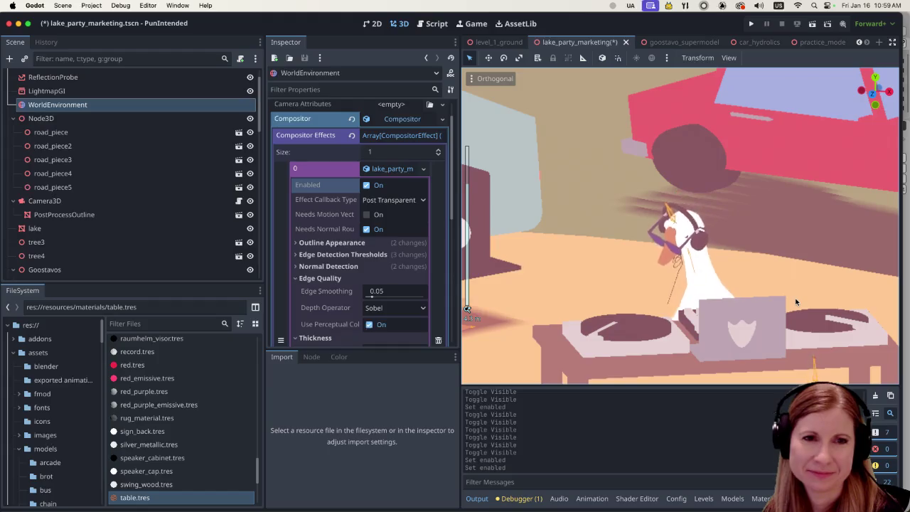
{"action": "scroll", "coordinate": [819, 297], "scroll_direction": "down", "scroll_amount": 5}
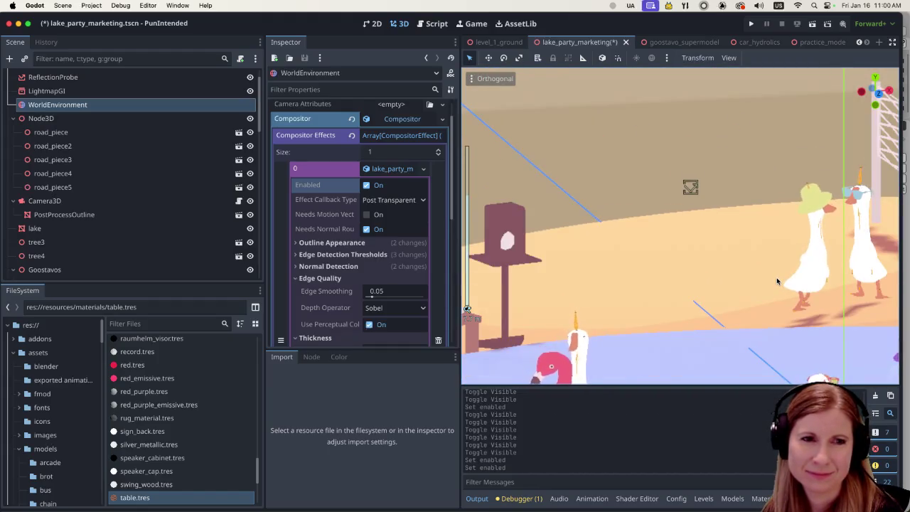
{"action": "scroll", "coordinate": [750, 272], "scroll_direction": "down", "scroll_amount": 5}
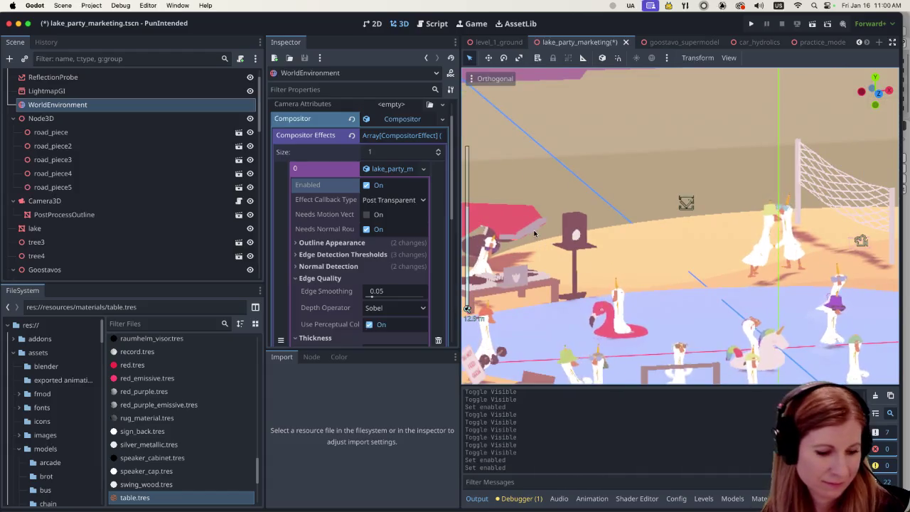
{"action": "scroll", "coordinate": [605, 256], "scroll_direction": "up", "scroll_amount": 5}
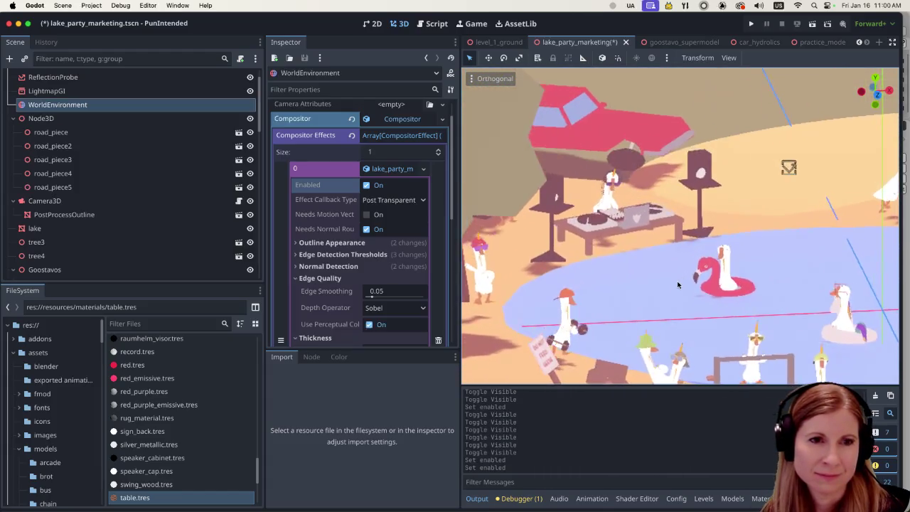
{"action": "scroll", "coordinate": [675, 288], "scroll_direction": "up", "scroll_amount": 3}
{"action": "scroll", "coordinate": [642, 246], "scroll_direction": "up", "scroll_amount": 5}
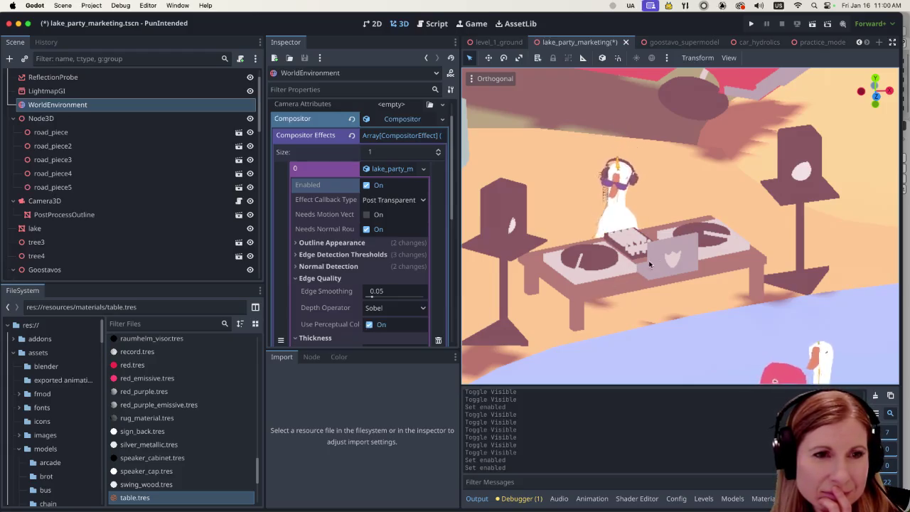
{"action": "scroll", "coordinate": [643, 261], "scroll_direction": "left", "scroll_amount": 5}
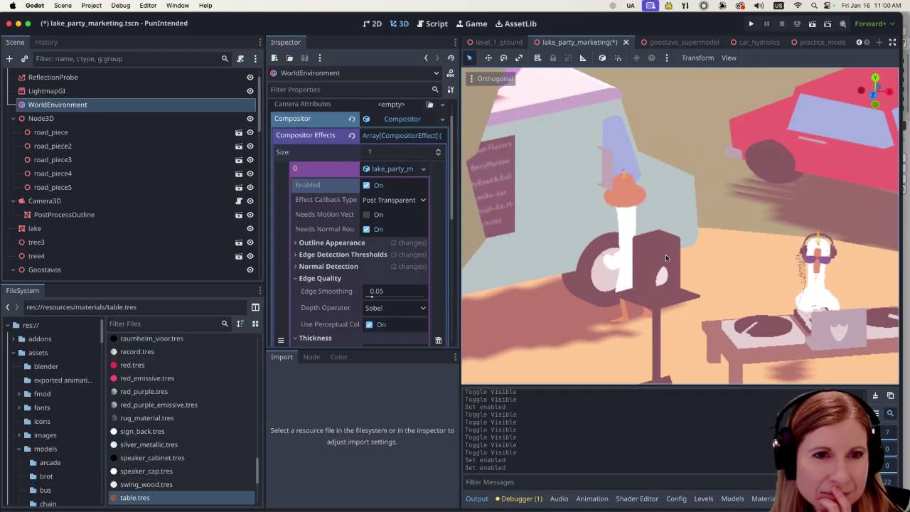
{"action": "scroll", "coordinate": [338, 204], "scroll_direction": "down", "scroll_amount": 5}
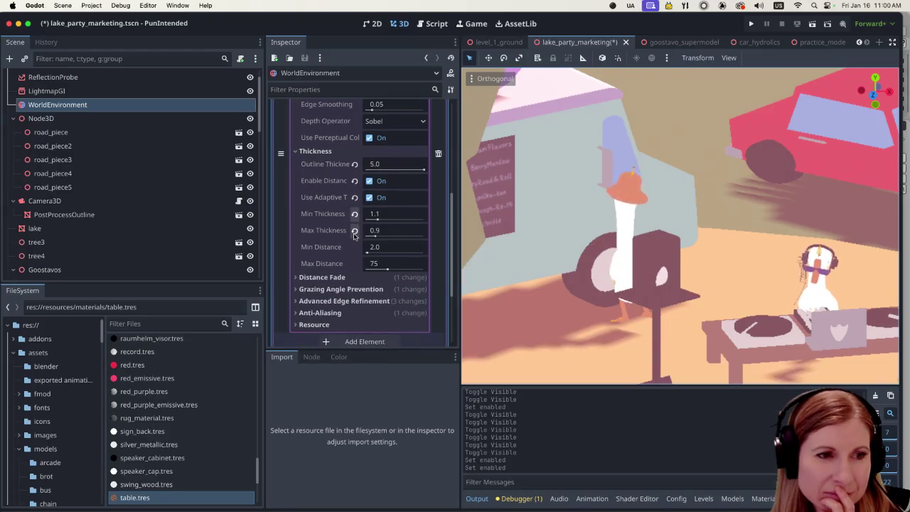
{"action": "scroll", "coordinate": [359, 242], "scroll_direction": "down", "scroll_amount": 3}
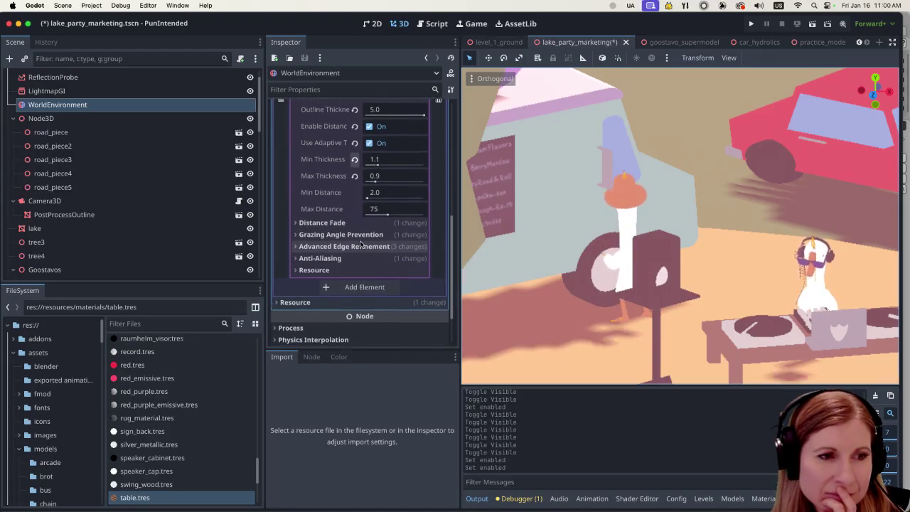
{"action": "scroll", "coordinate": [360, 243], "scroll_direction": "down", "scroll_amount": 2}
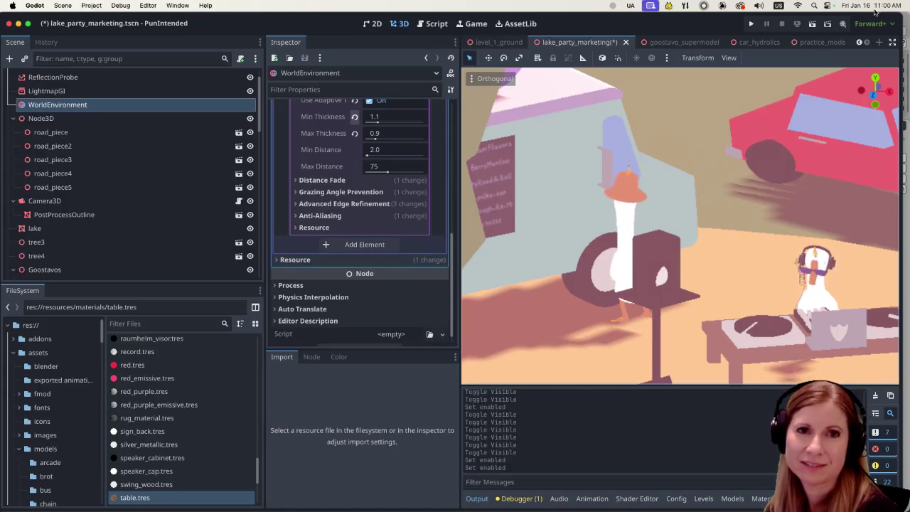
{"action": "left_click", "coordinate": [812, 26]}
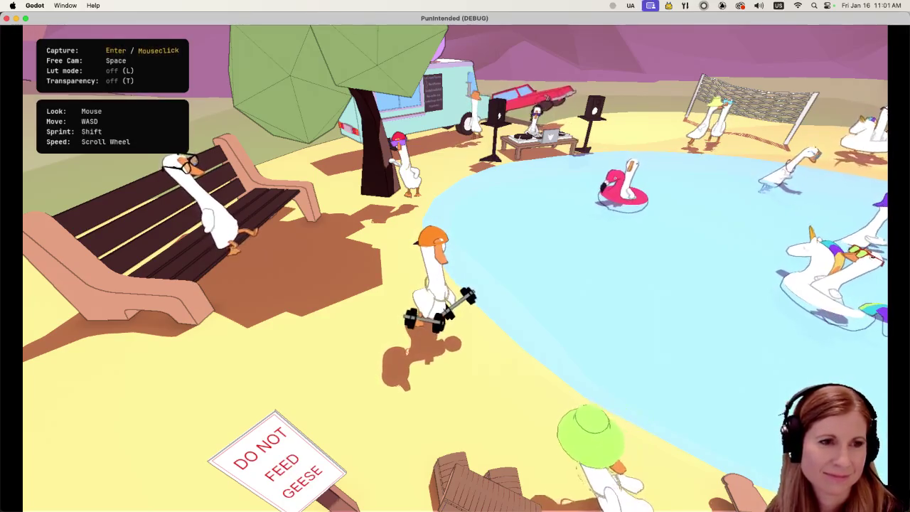
Circle the free camera around the pool, bench and tree to inspect the outlines.
{"action": "key", "text": "w"}
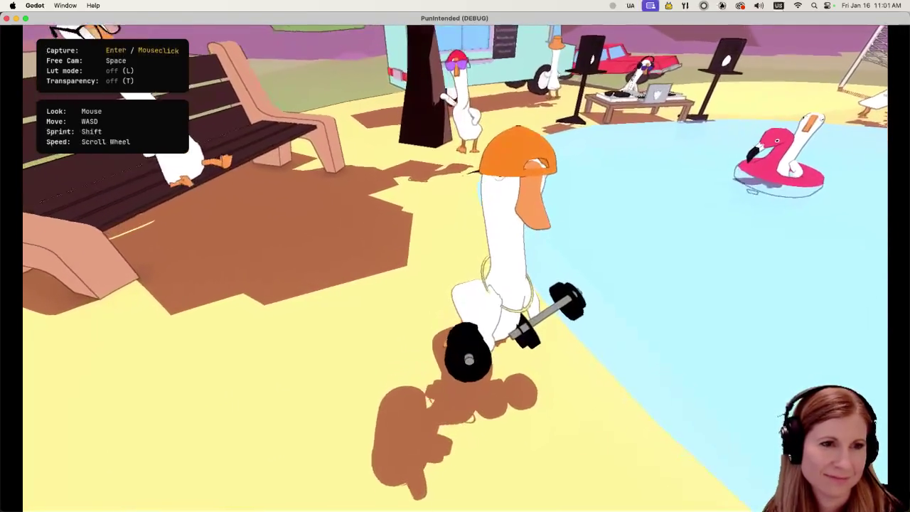
{"action": "key", "text": "s"}
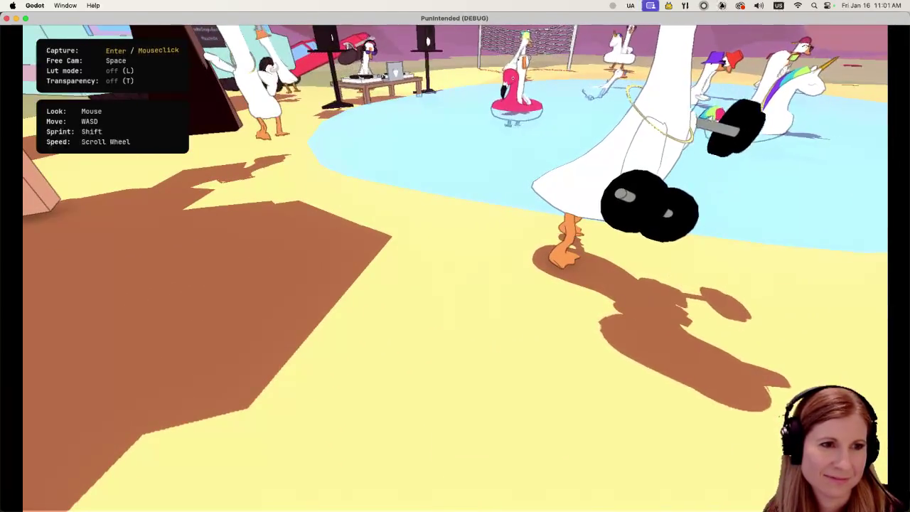
{"action": "key", "text": "s"}
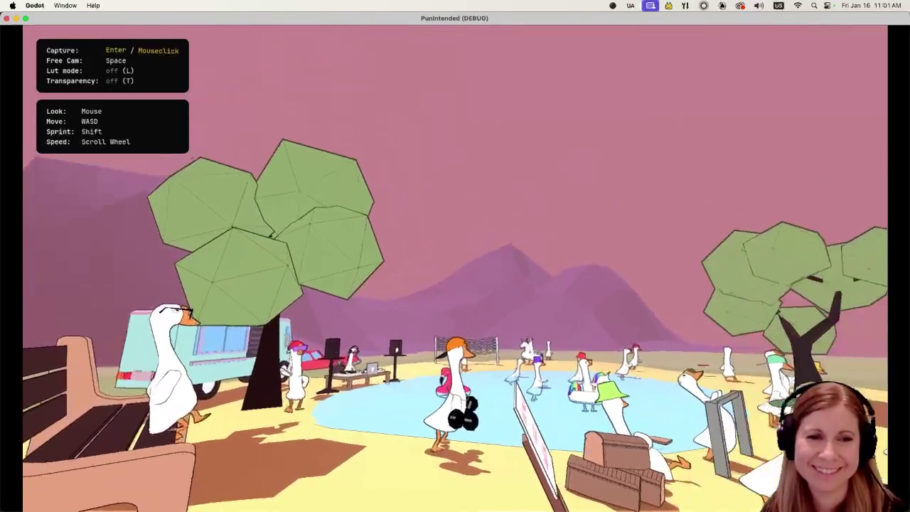
{"action": "key", "text": "a"}
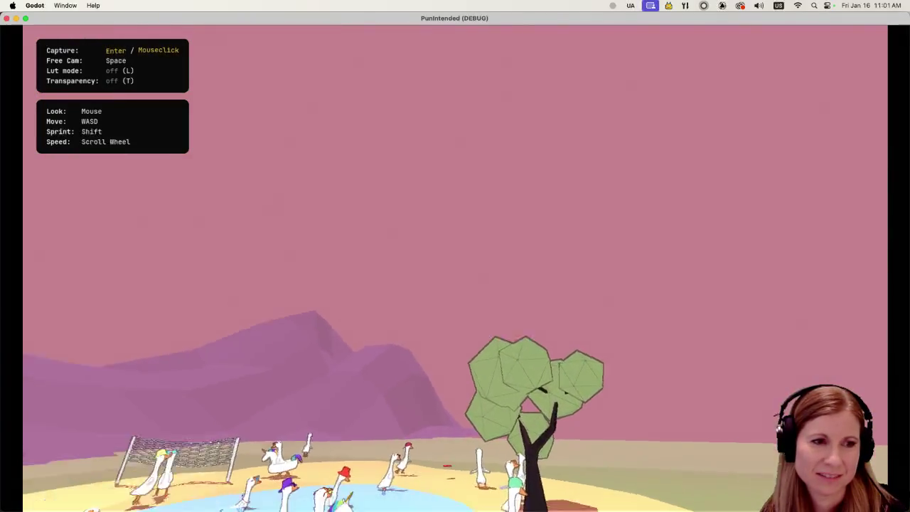
{"action": "key", "text": "a"}
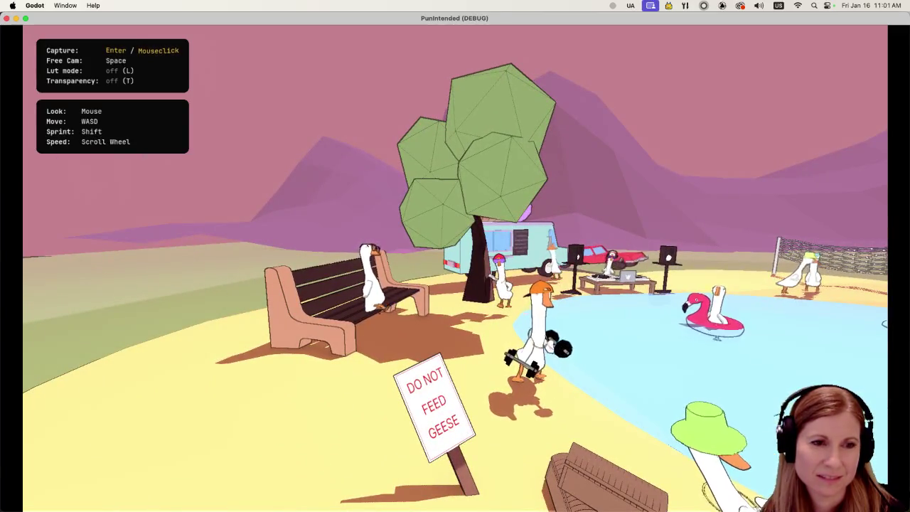
{"action": "key", "text": "d"}
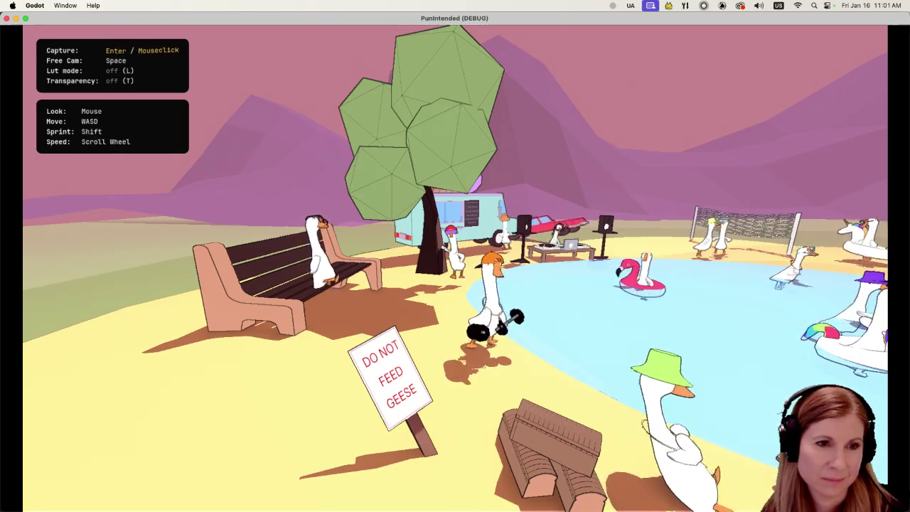
{"action": "key", "text": "d"}
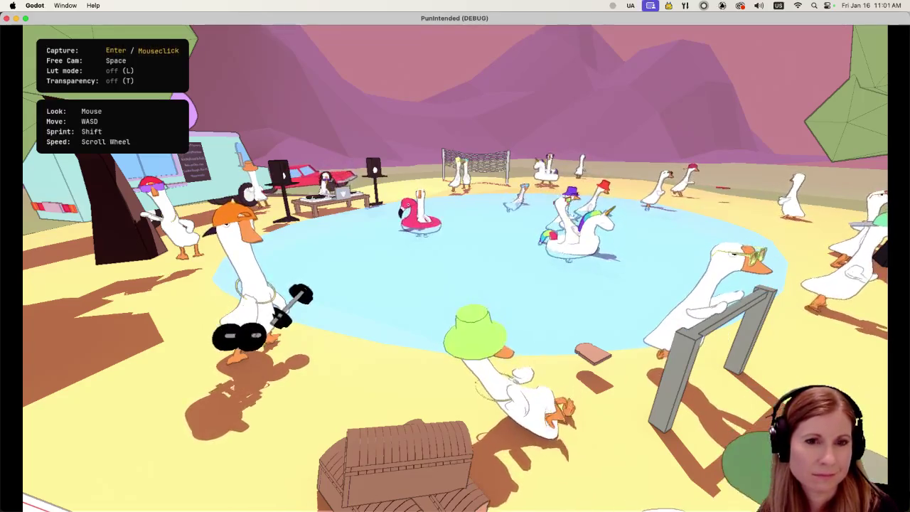
{"action": "key", "text": "a"}
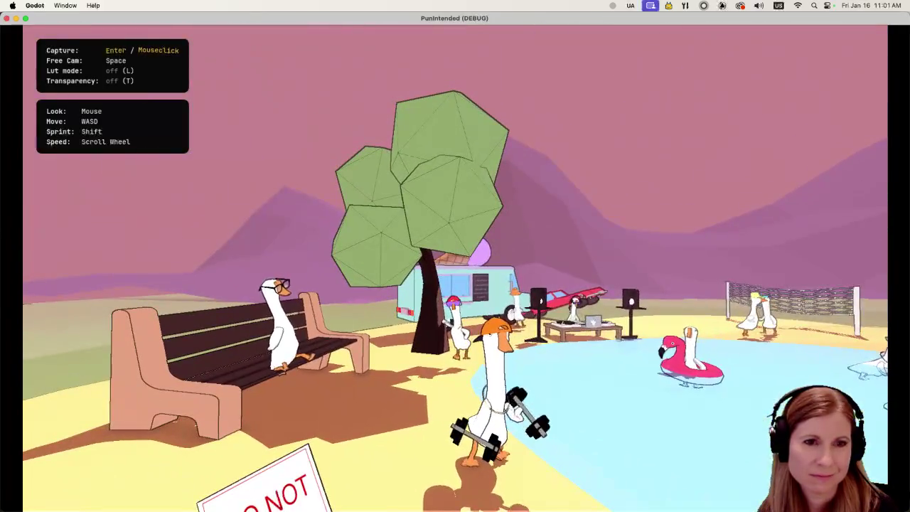
{"action": "key", "text": "d"}
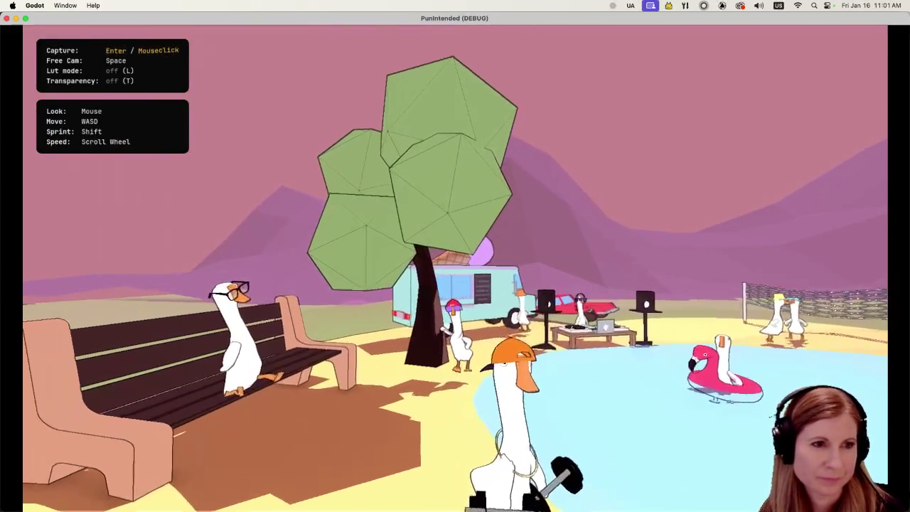
{"action": "key", "text": "s"}
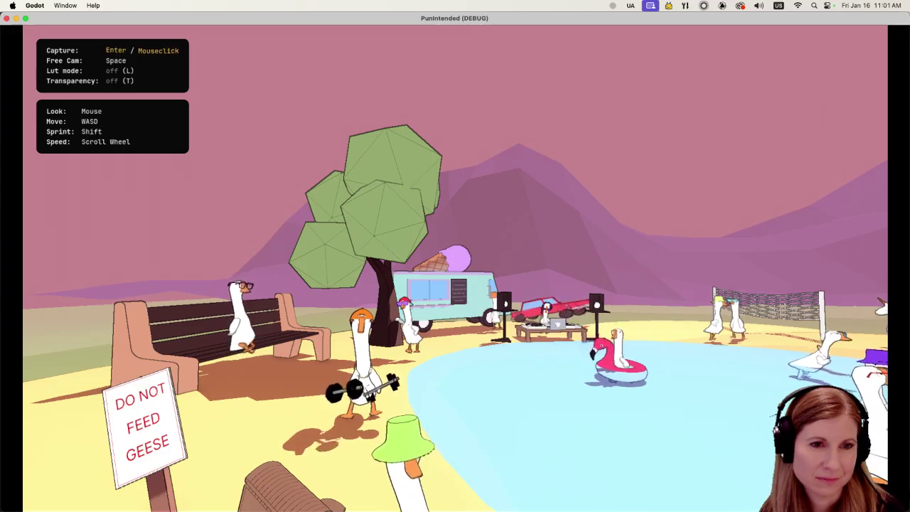
Fly over the pool to the geese at the volleyball net, then return to the game camera.
{"action": "key", "text": "w"}
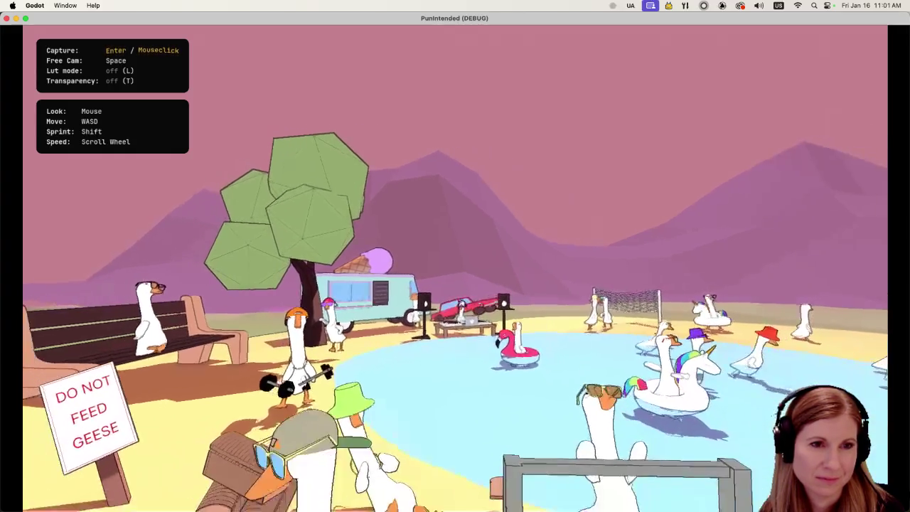
{"action": "key", "text": "w"}
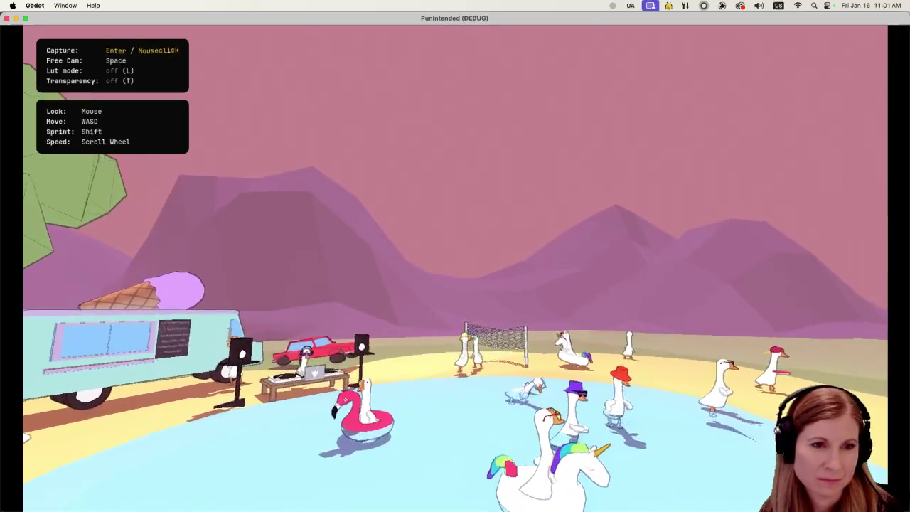
{"action": "key", "text": "w"}
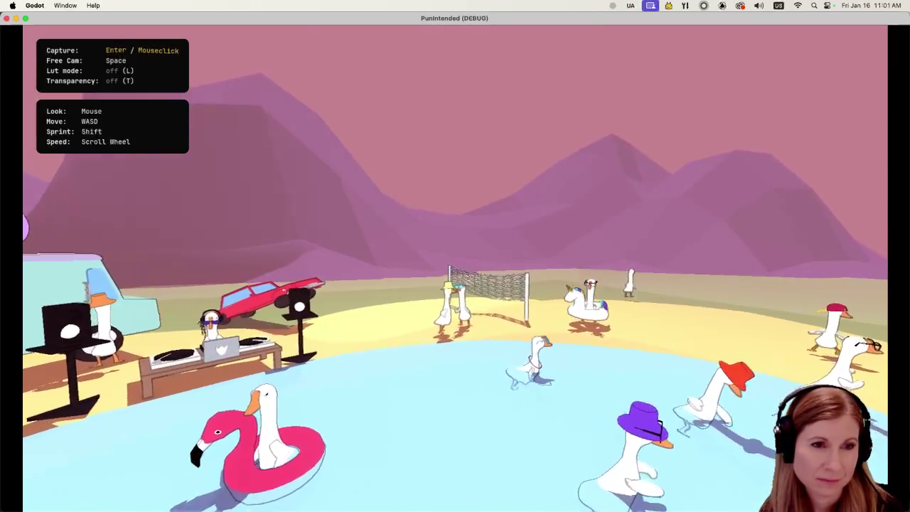
{"action": "key", "text": "w"}
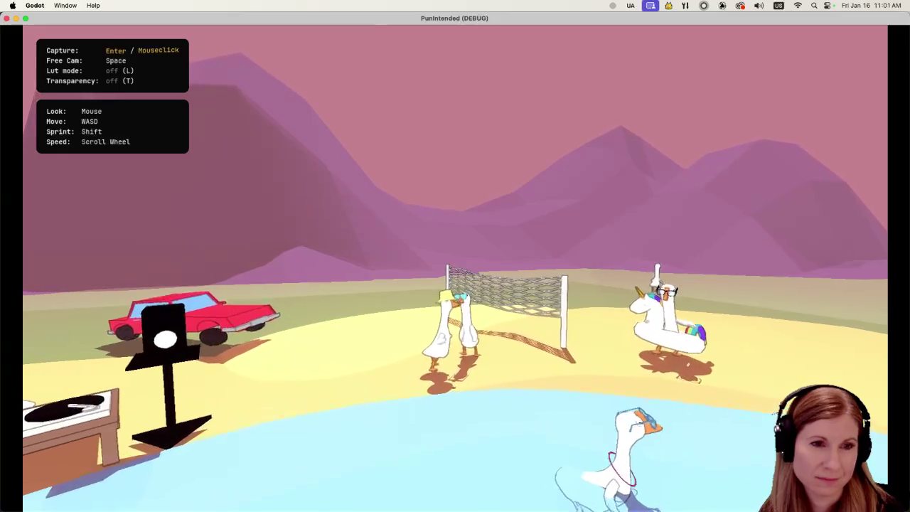
{"action": "key", "text": "w"}
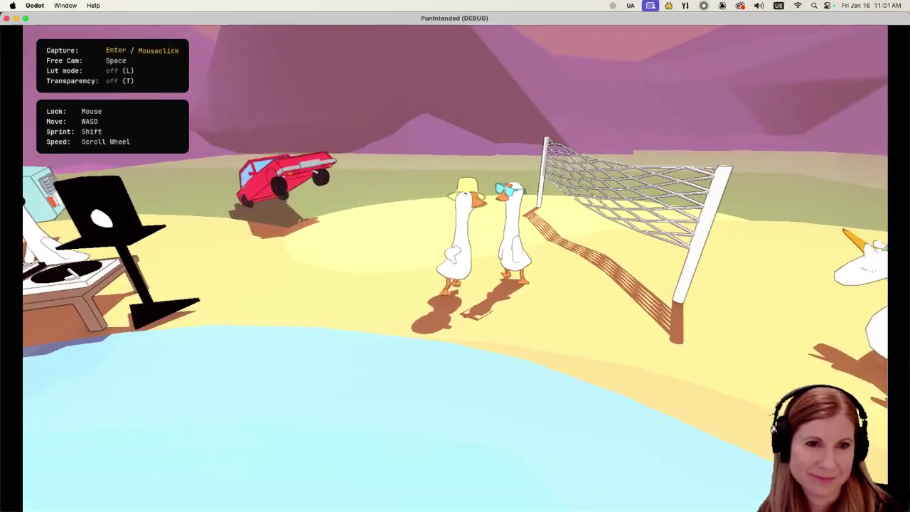
{"action": "key", "text": "w"}
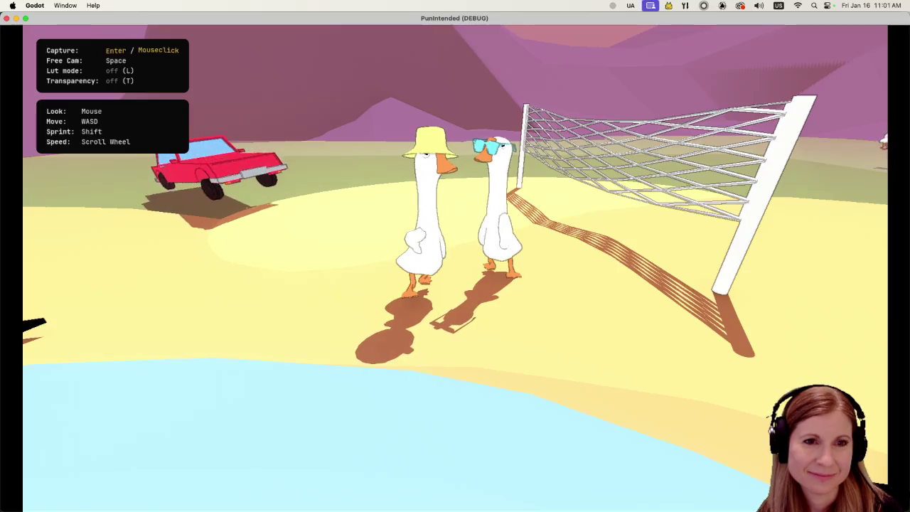
{"action": "key", "text": "d"}
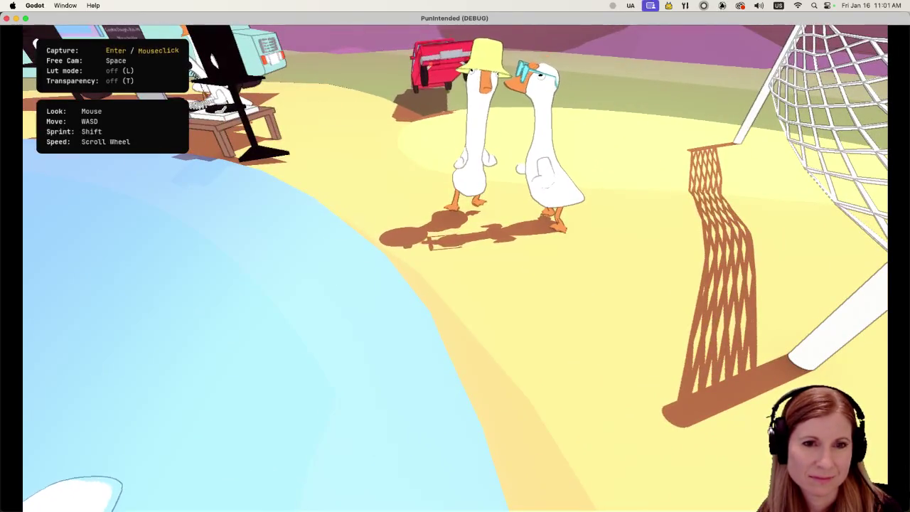
{"action": "key", "text": "space"}
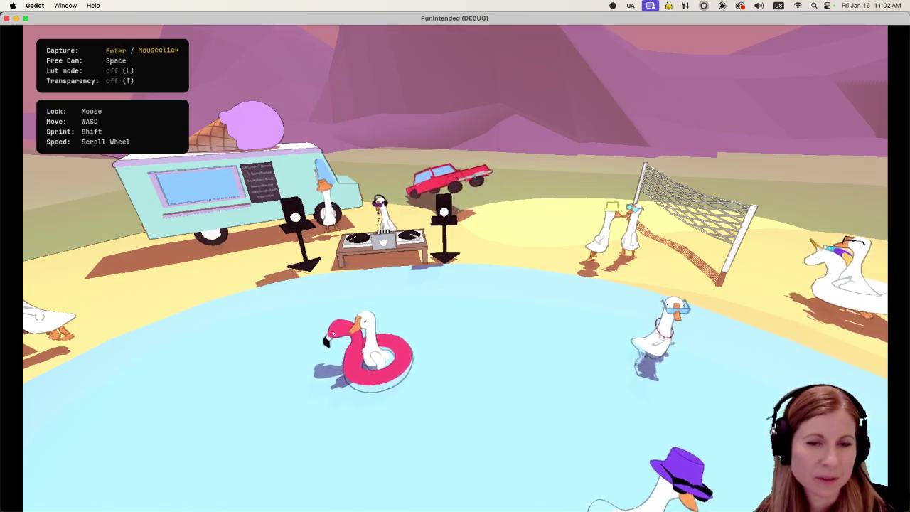
Walk the purple-hat goose around the pool with the game camera.
{"action": "key", "text": "d"}
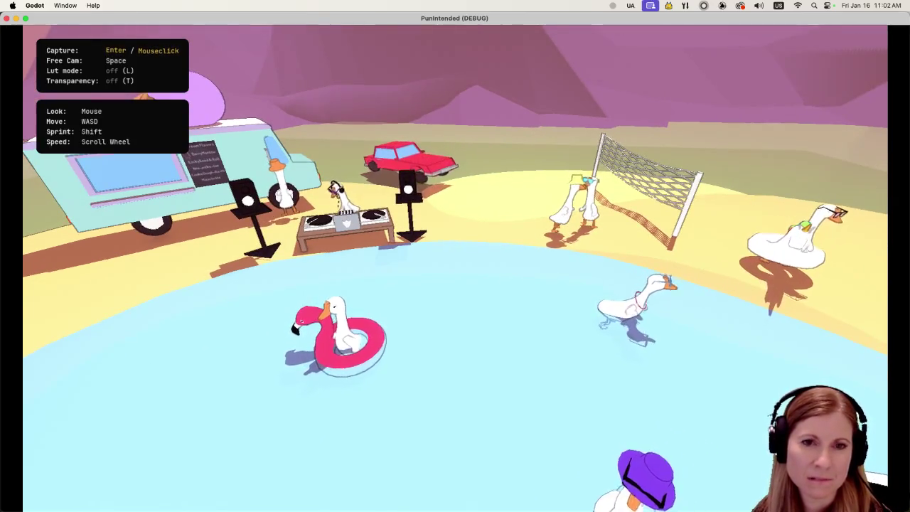
{"action": "key", "text": "a"}
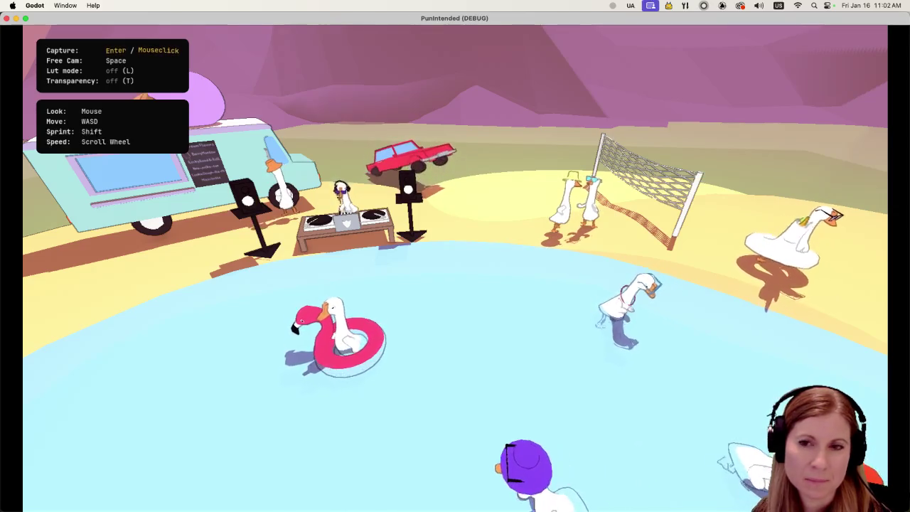
{"action": "key", "text": "d"}
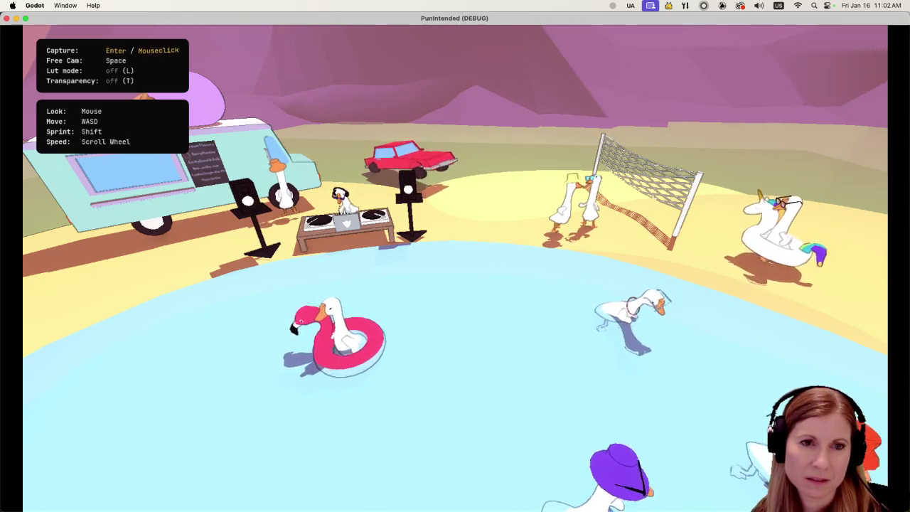
{"action": "key", "text": "d"}
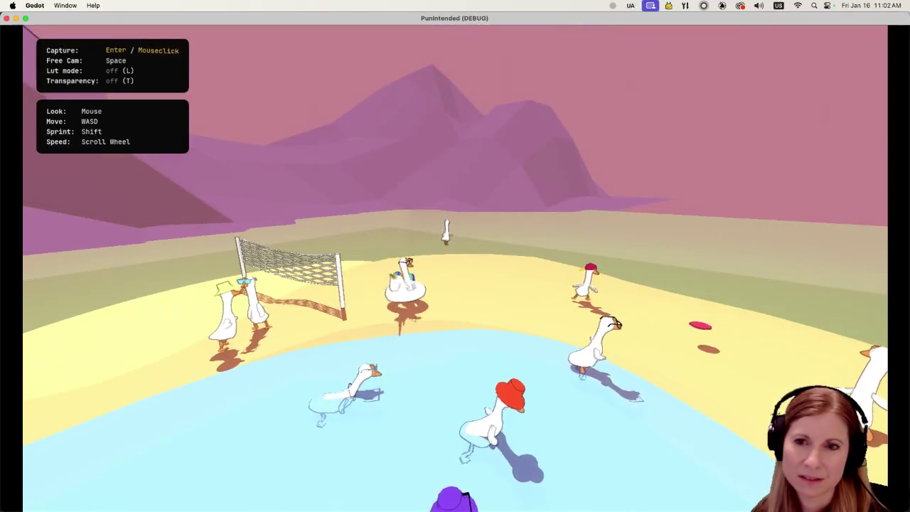
{"action": "key", "text": "d"}
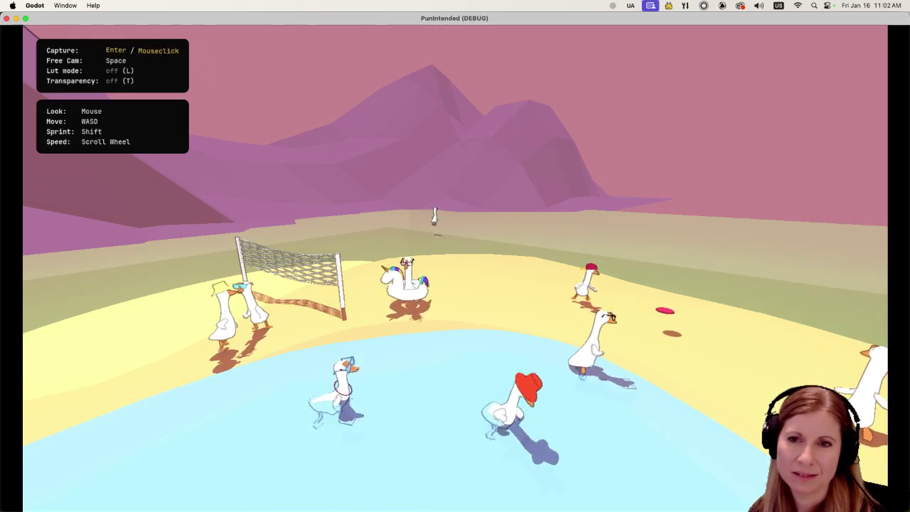
{"action": "key", "text": "a"}
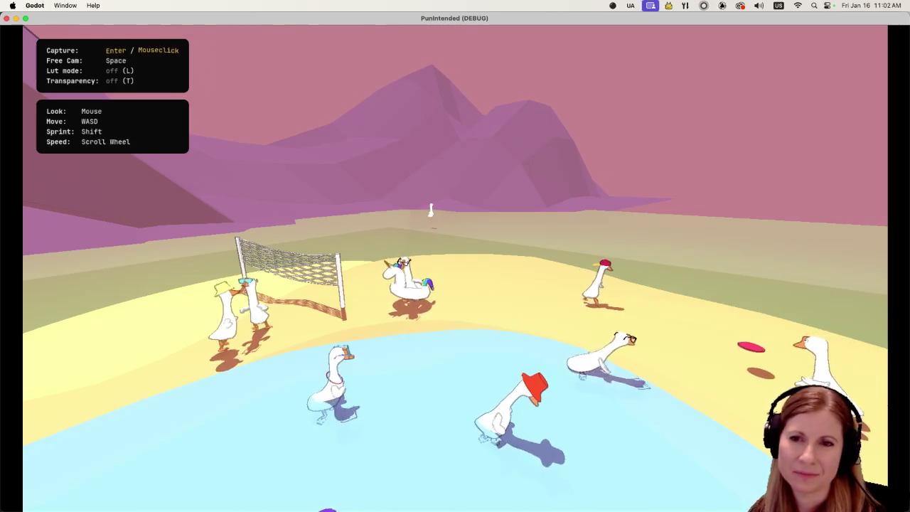
{"action": "key", "text": "w"}
Orbit the free camera past the tree, bench, sign and lake, then exit free cam and close the game.
{"action": "key", "text": "s"}
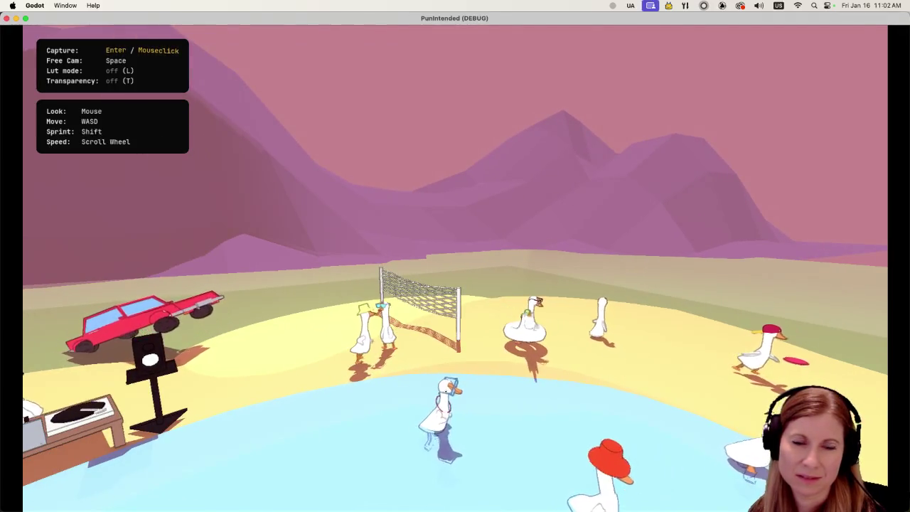
{"action": "key", "text": "a"}
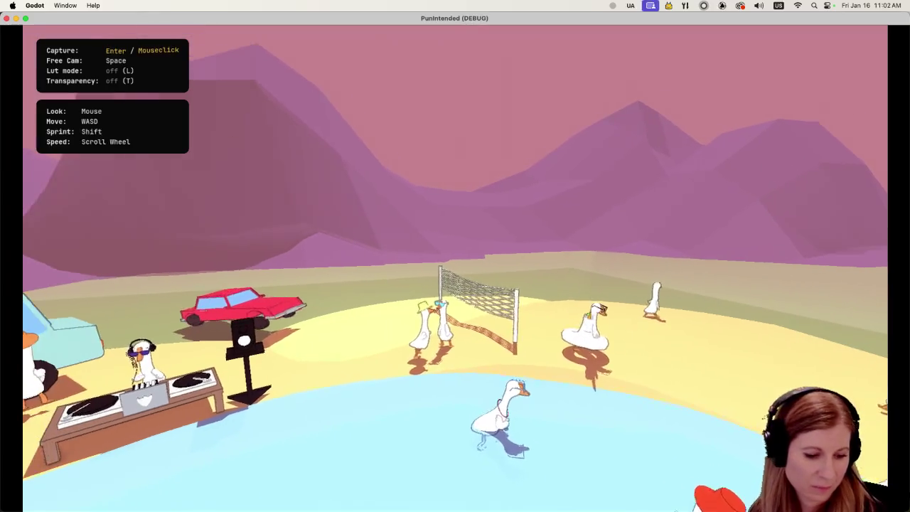
{"action": "key", "text": "s"}
{"action": "key", "text": "a"}
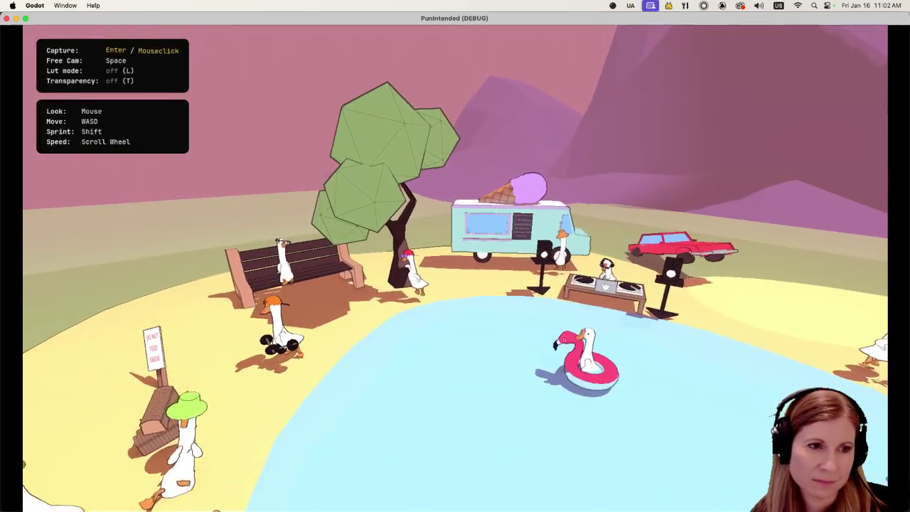
{"action": "key", "text": "d"}
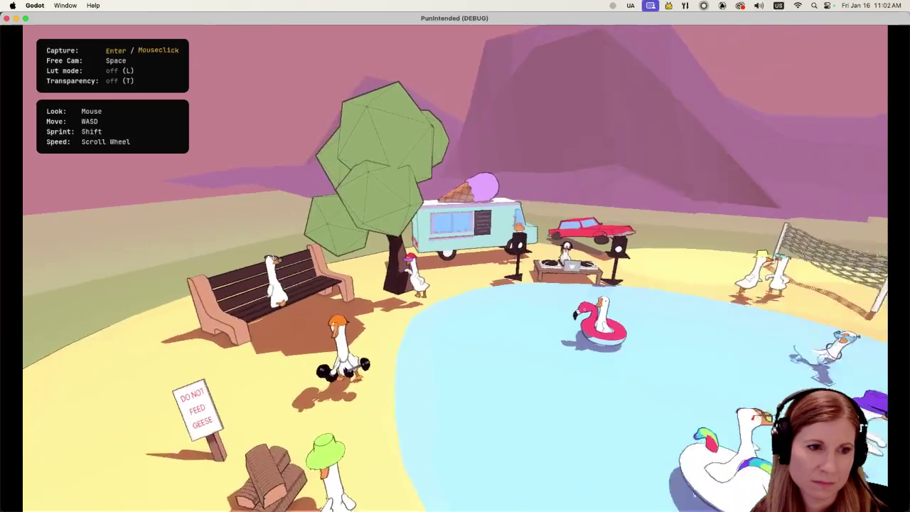
{"action": "key", "text": "a"}
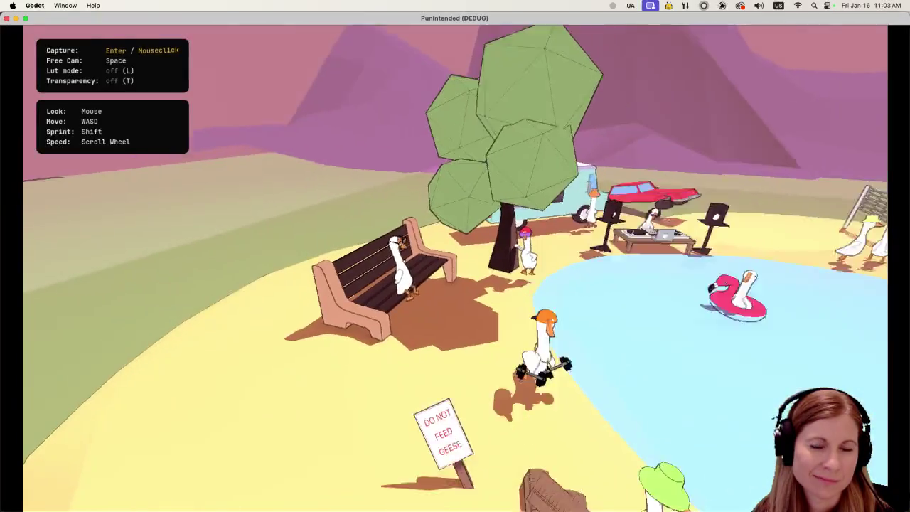
{"action": "key", "text": "space"}
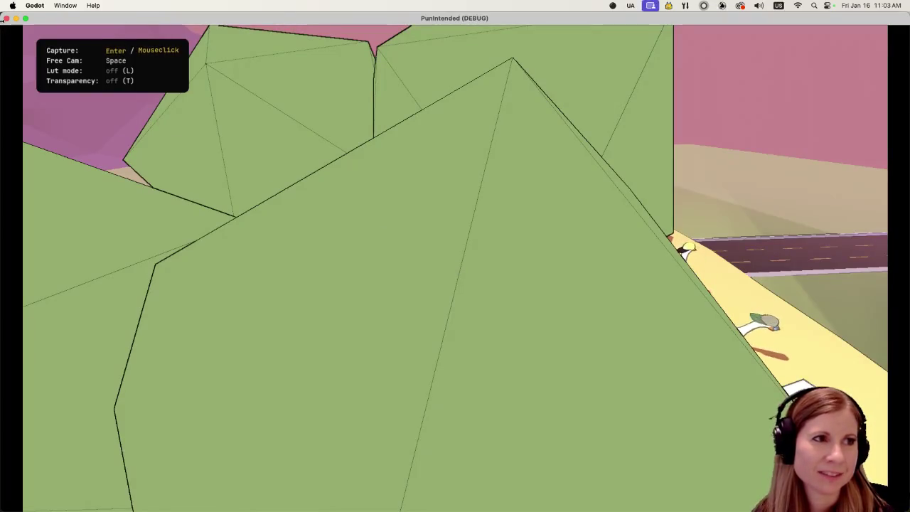
{"action": "left_click", "coordinate": [5, 19]}
Zoom around the DJ table and flamingo float in the editor, then run the project again.
{"action": "scroll", "coordinate": [574, 234], "scroll_direction": "down", "scroll_amount": 5}
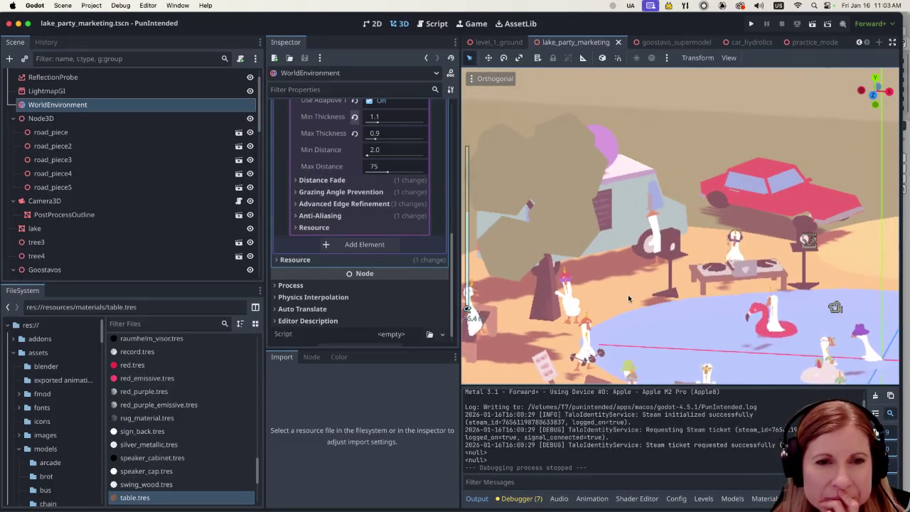
{"action": "scroll", "coordinate": [628, 294], "scroll_direction": "down", "scroll_amount": 1}
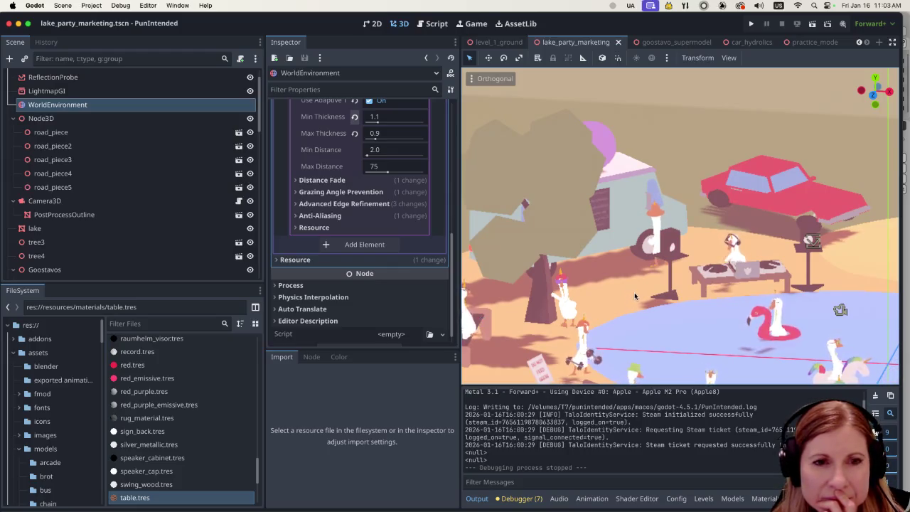
{"action": "scroll", "coordinate": [635, 293], "scroll_direction": "down", "scroll_amount": 3}
{"action": "scroll", "coordinate": [644, 291], "scroll_direction": "up", "scroll_amount": 3}
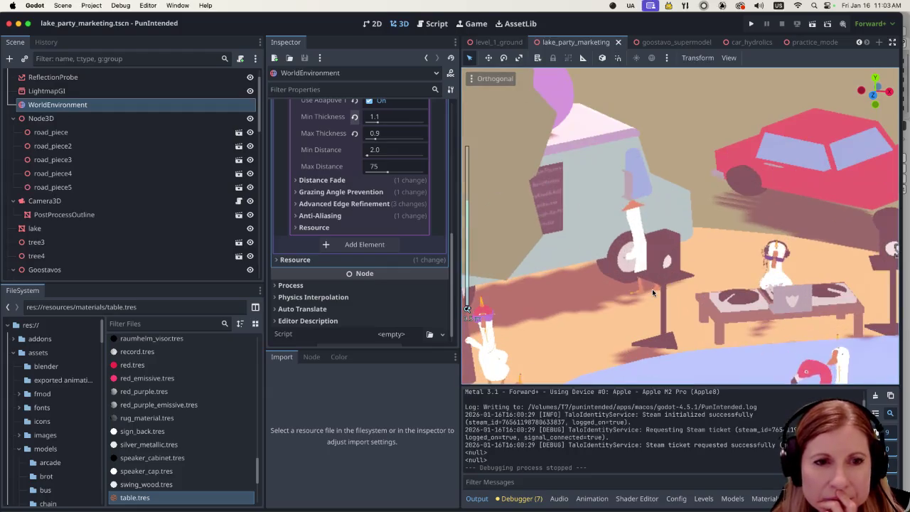
{"action": "scroll", "coordinate": [652, 288], "scroll_direction": "down", "scroll_amount": 5}
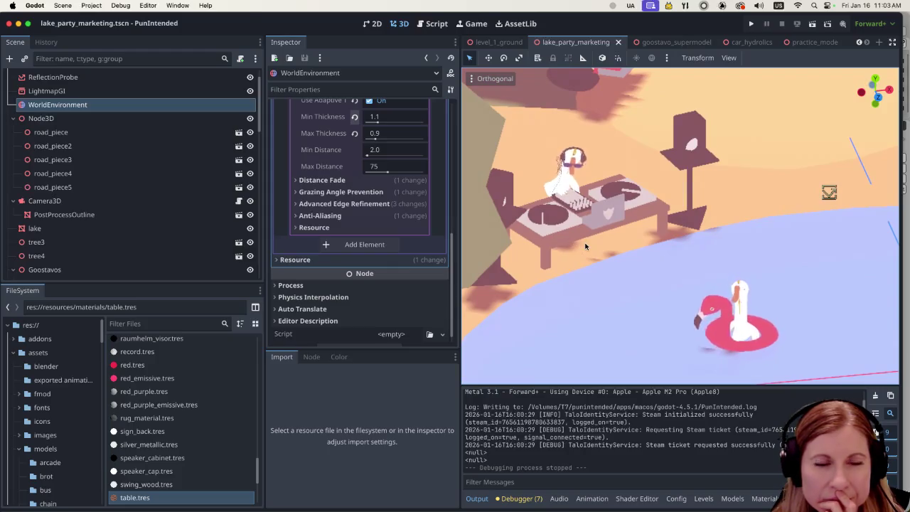
{"action": "scroll", "coordinate": [585, 239], "scroll_direction": "up", "scroll_amount": 3}
{"action": "scroll", "coordinate": [585, 239], "scroll_direction": "down", "scroll_amount": 2}
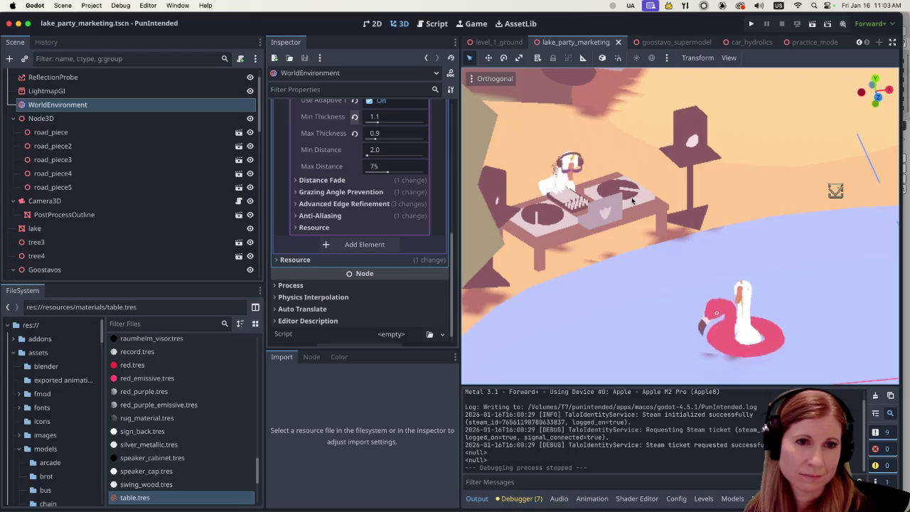
{"action": "scroll", "coordinate": [628, 203], "scroll_direction": "down", "scroll_amount": 5}
{"action": "scroll", "coordinate": [617, 213], "scroll_direction": "up", "scroll_amount": 1}
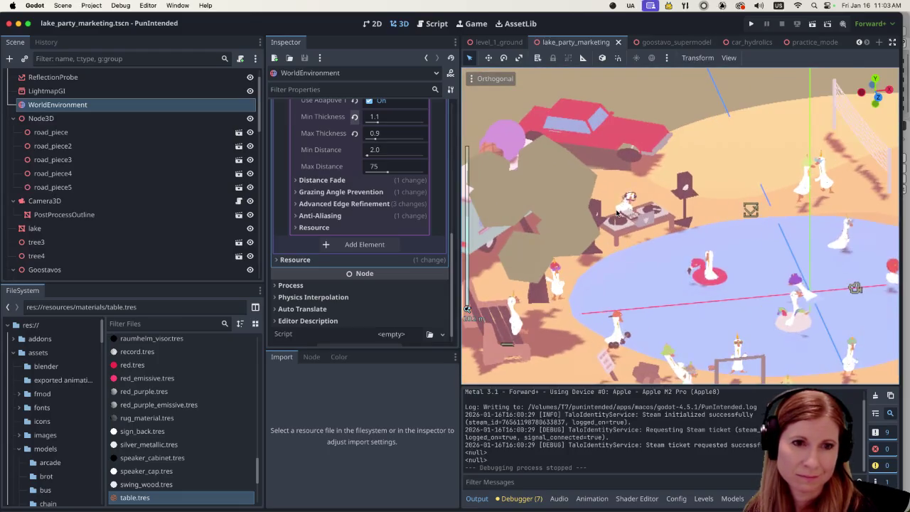
{"action": "scroll", "coordinate": [609, 204], "scroll_direction": "up", "scroll_amount": 5}
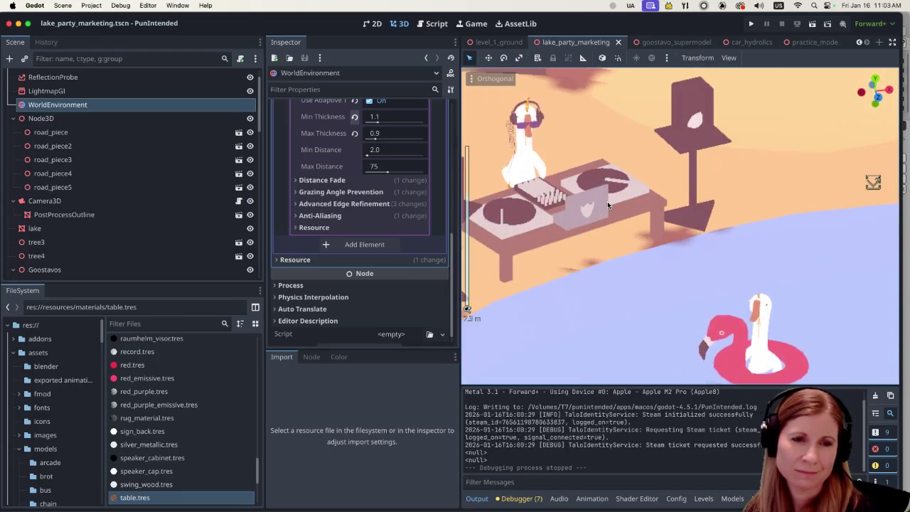
{"action": "scroll", "coordinate": [607, 201], "scroll_direction": "down", "scroll_amount": 2}
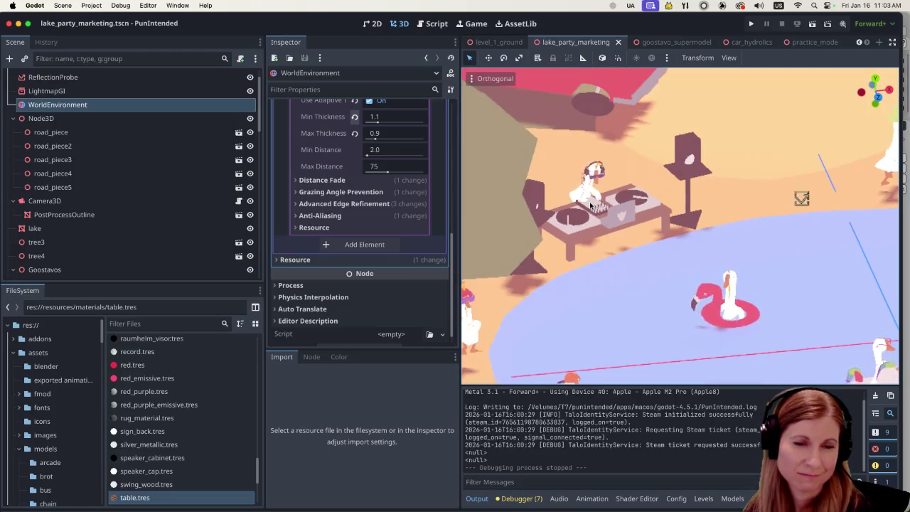
{"action": "left_click", "coordinate": [813, 23]}
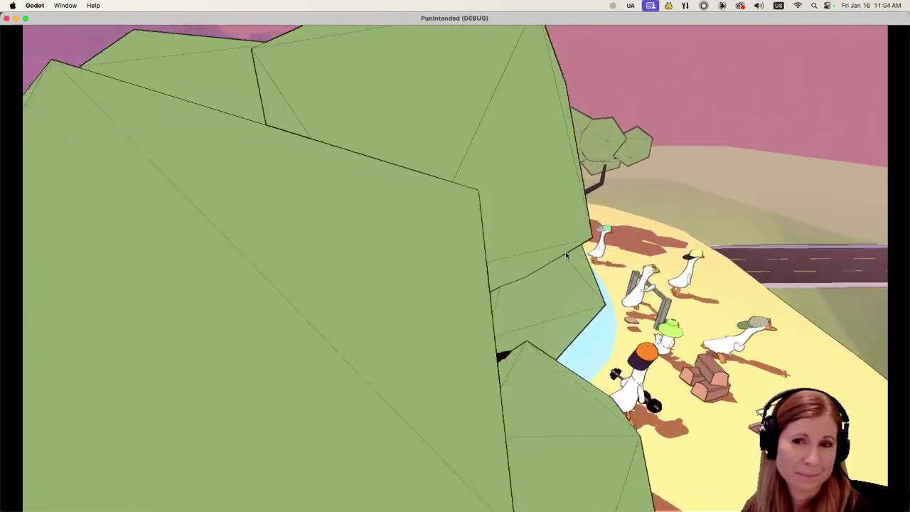
Close the PunIntended debug window to return to the lake party scene editor.
{"action": "left_click", "coordinate": [7, 18]}
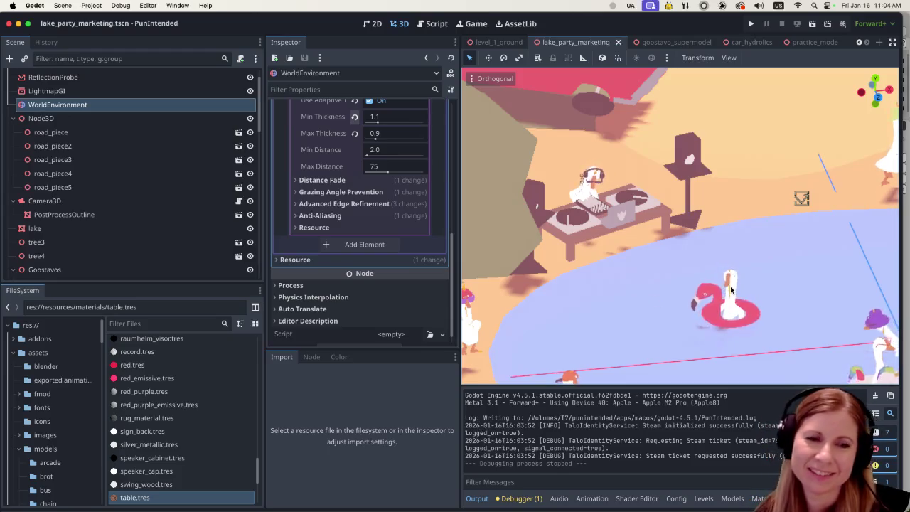
{"action": "scroll", "coordinate": [704, 301], "scroll_direction": "down", "scroll_amount": 3}
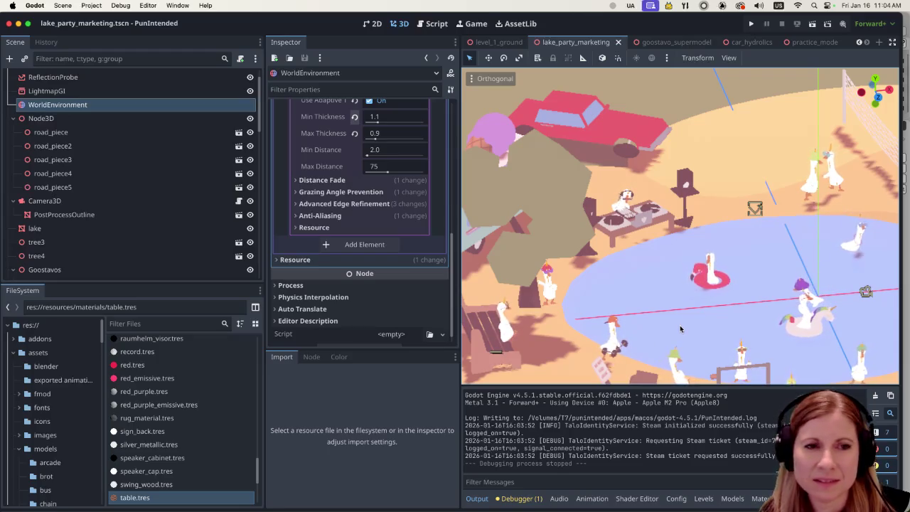
{"action": "scroll", "coordinate": [619, 332], "scroll_direction": "down", "scroll_amount": 5}
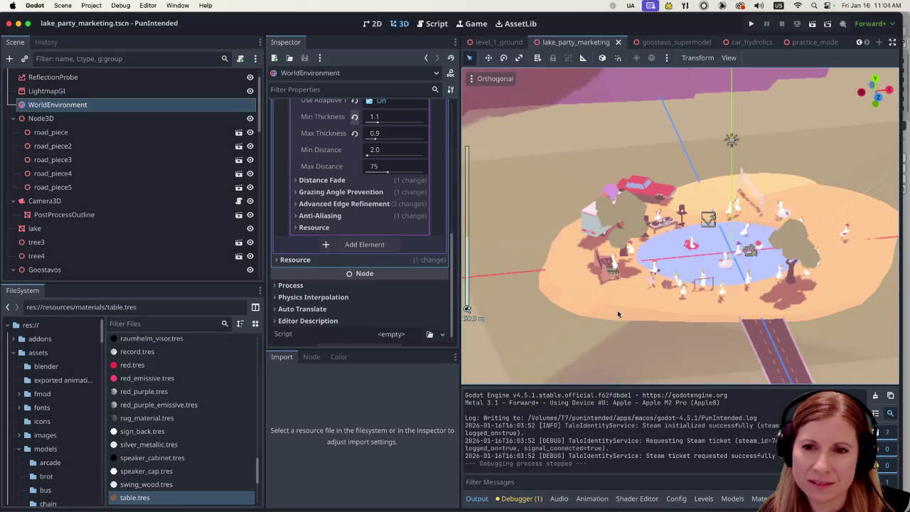
{"action": "scroll", "coordinate": [617, 315], "scroll_direction": "up", "scroll_amount": 5}
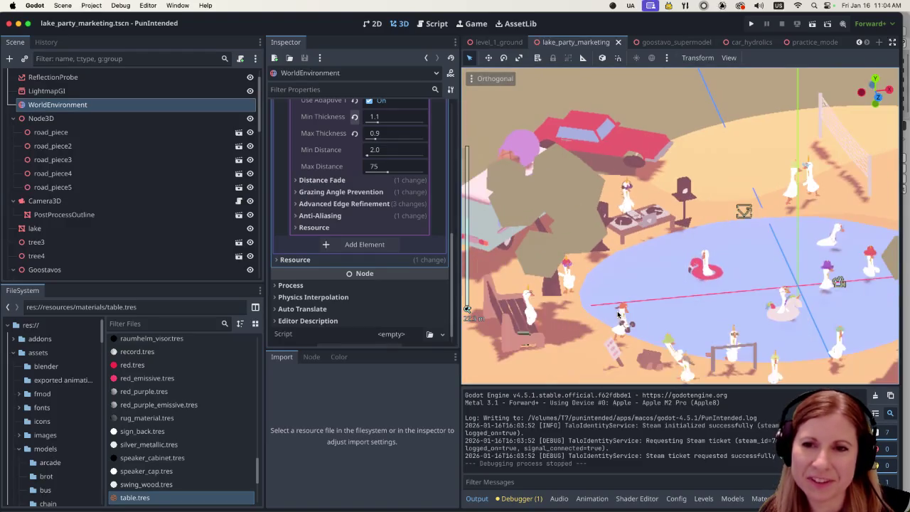
{"action": "scroll", "coordinate": [667, 270], "scroll_direction": "up", "scroll_amount": 5}
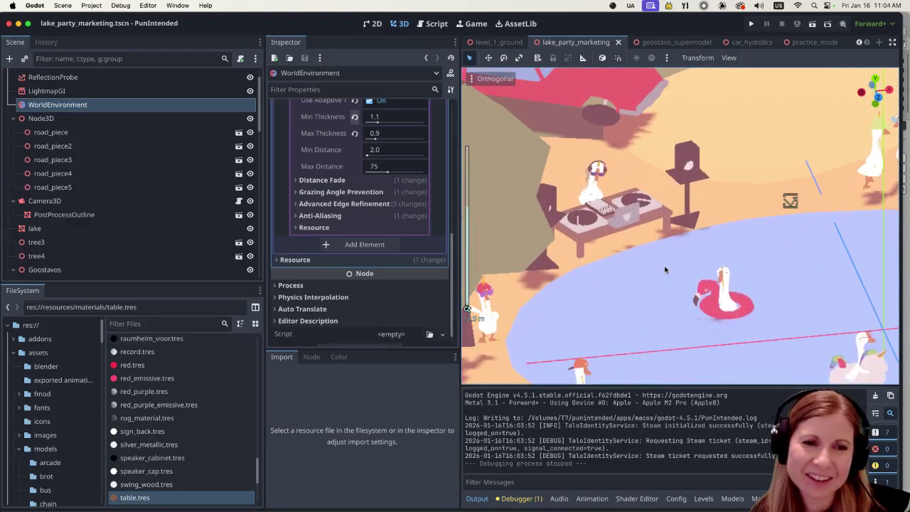
{"action": "scroll", "coordinate": [667, 267], "scroll_direction": "down", "scroll_amount": 4}
{"action": "scroll", "coordinate": [667, 268], "scroll_direction": "down", "scroll_amount": 2}
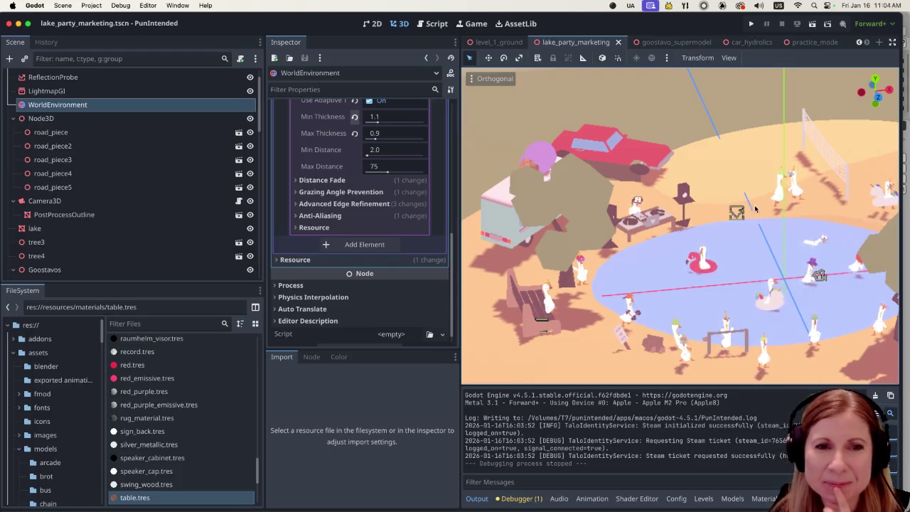
{"action": "scroll", "coordinate": [747, 211], "scroll_direction": "down", "scroll_amount": 3}
{"action": "scroll", "coordinate": [704, 245], "scroll_direction": "up", "scroll_amount": 6}
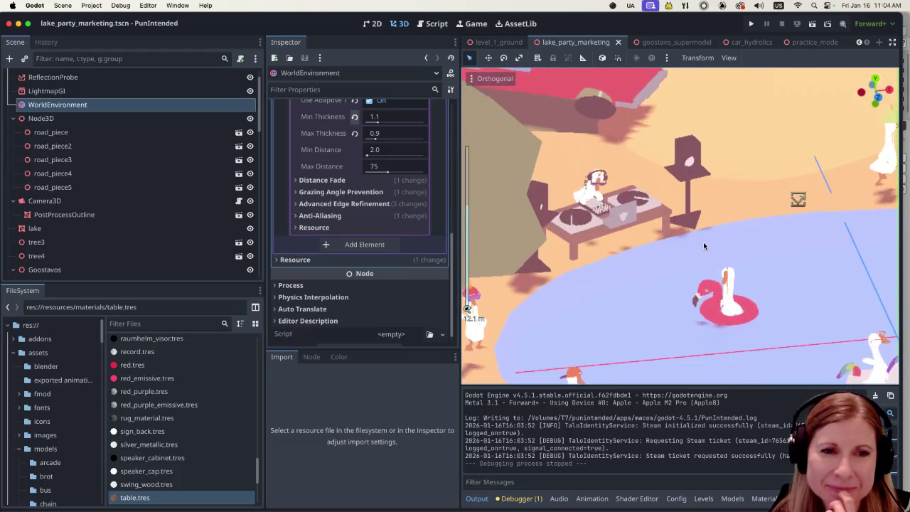
{"action": "scroll", "coordinate": [704, 242], "scroll_direction": "up", "scroll_amount": 2}
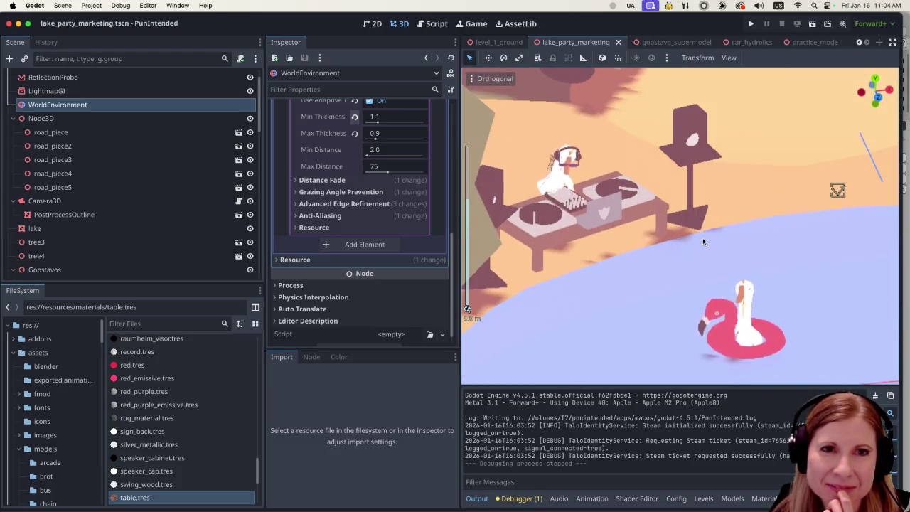
{"action": "scroll", "coordinate": [703, 242], "scroll_direction": "down", "scroll_amount": 2}
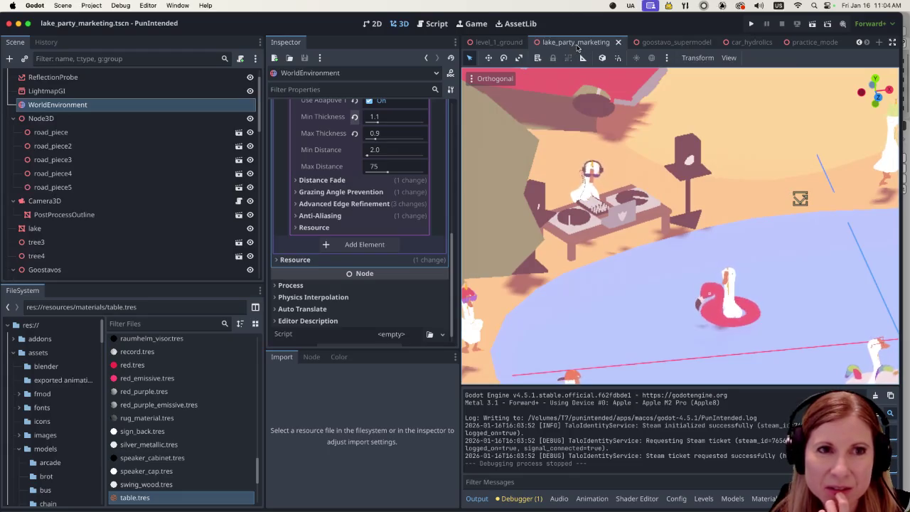
{"action": "scroll", "coordinate": [577, 45], "scroll_direction": "down", "scroll_amount": 5}
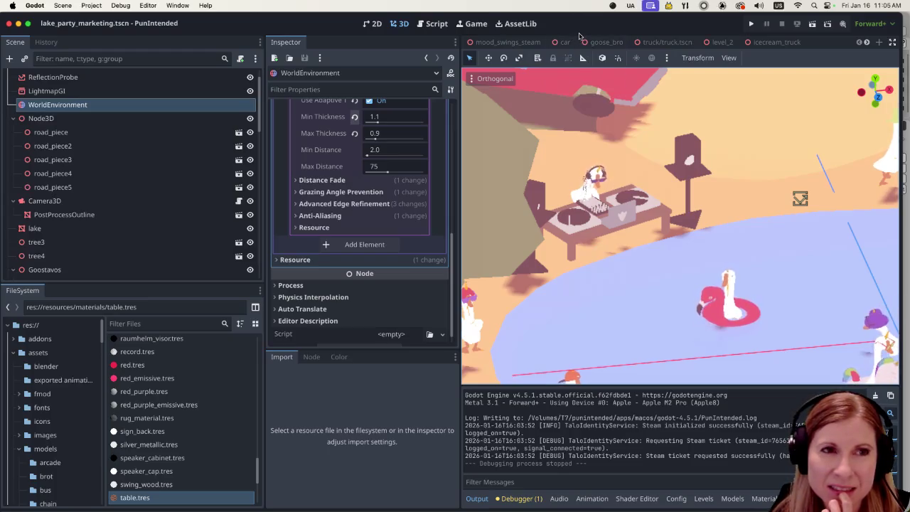
{"action": "scroll", "coordinate": [581, 42], "scroll_direction": "up", "scroll_amount": 5}
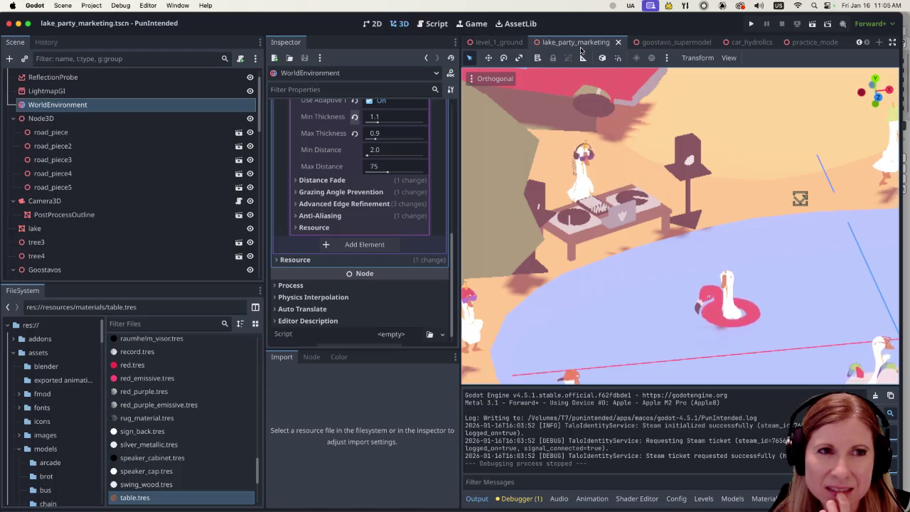
{"action": "scroll", "coordinate": [581, 44], "scroll_direction": "down", "scroll_amount": 3}
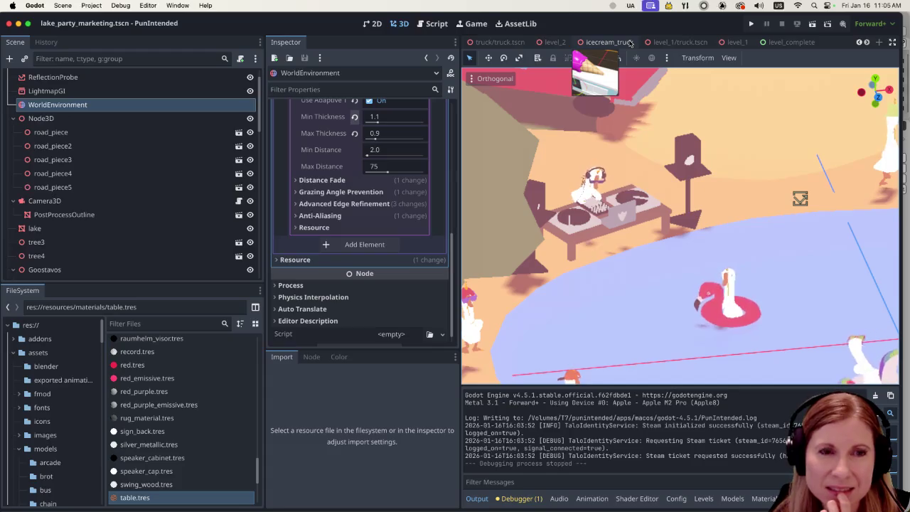
{"action": "scroll", "coordinate": [630, 44], "scroll_direction": "down", "scroll_amount": 2}
{"action": "scroll", "coordinate": [711, 213], "scroll_direction": "down", "scroll_amount": 3}
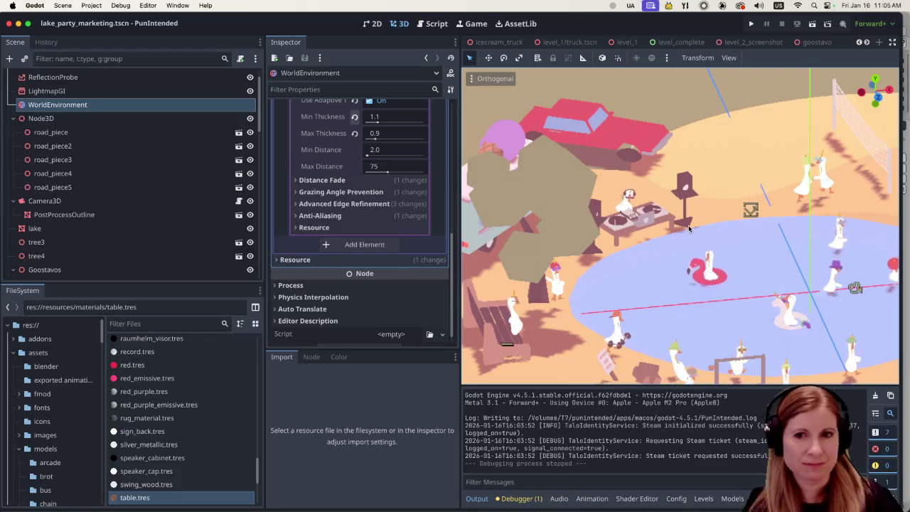
Find level_1 with quick file search and open level_1.tscn.
{"action": "key", "text": "alt+shift+o"}
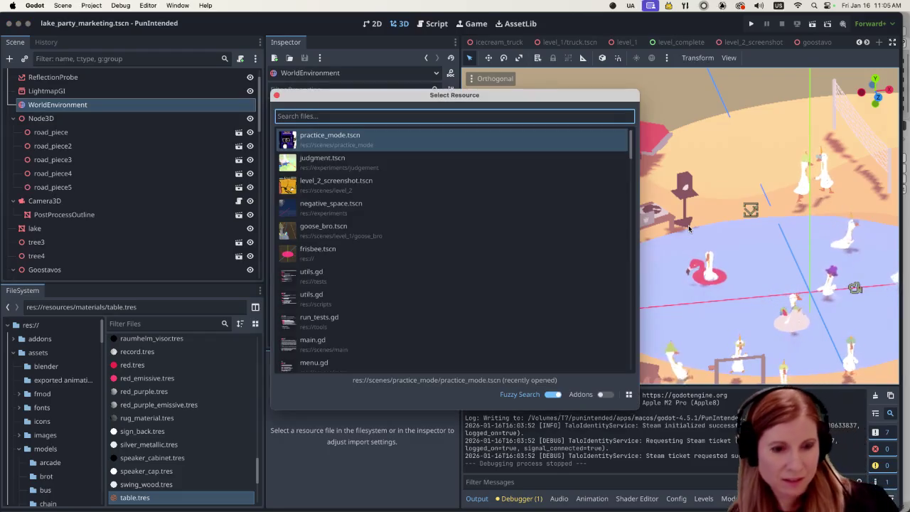
{"action": "type", "text": "level_"}
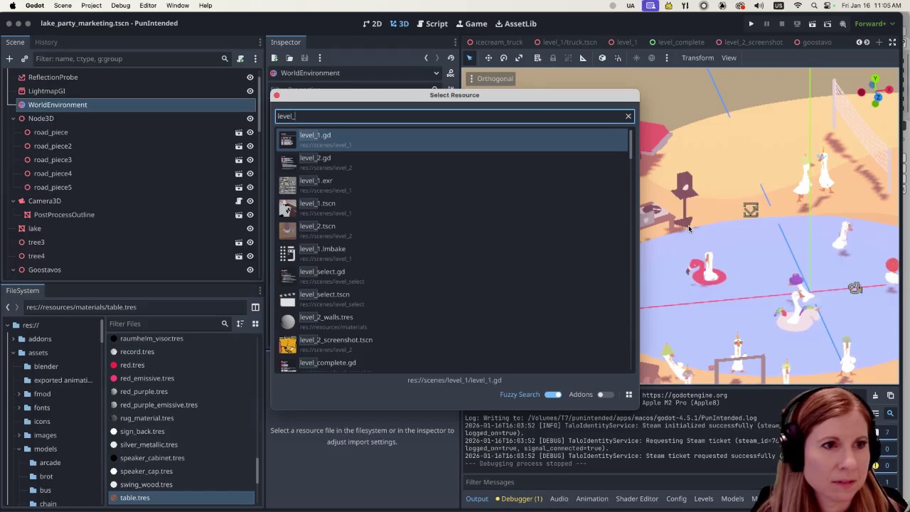
{"action": "type", "text": "1"}
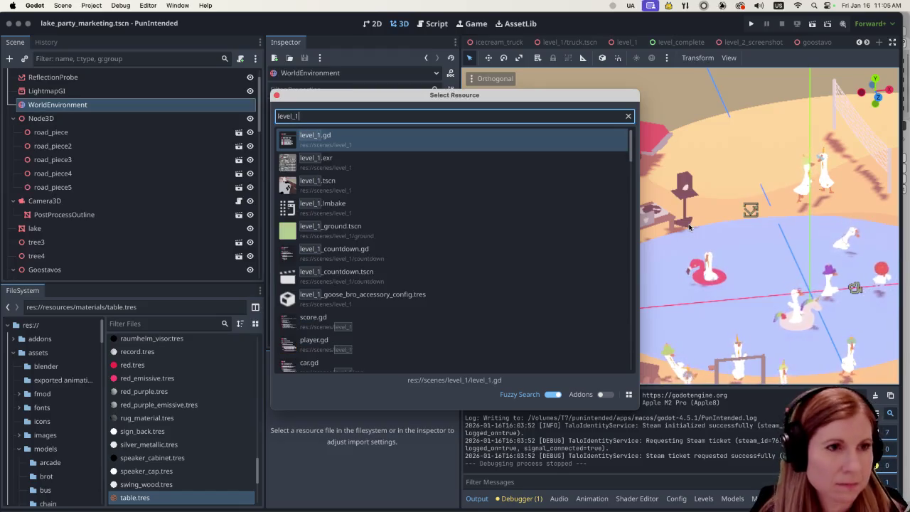
{"action": "double_click", "coordinate": [507, 184]}
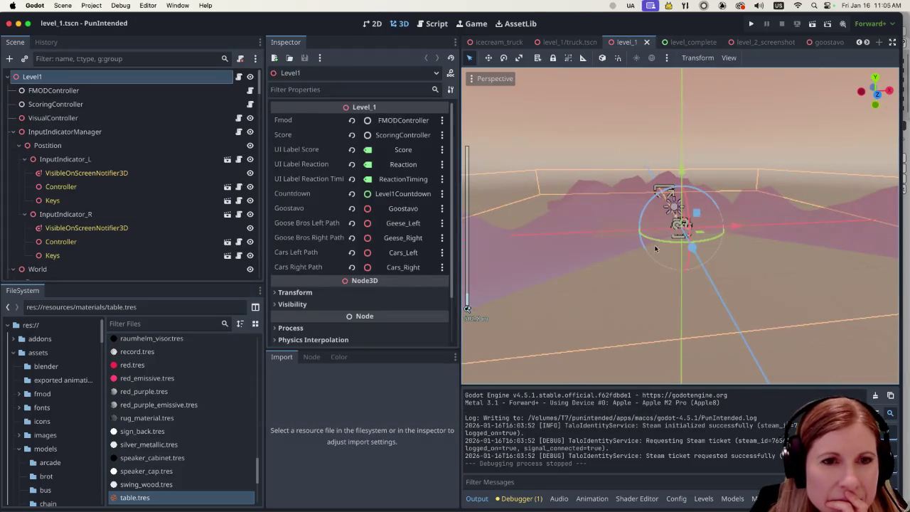
Centre the view on the goose-lined road, then run the level_1 scene.
{"action": "scroll", "coordinate": [677, 214], "scroll_direction": "down", "scroll_amount": 6}
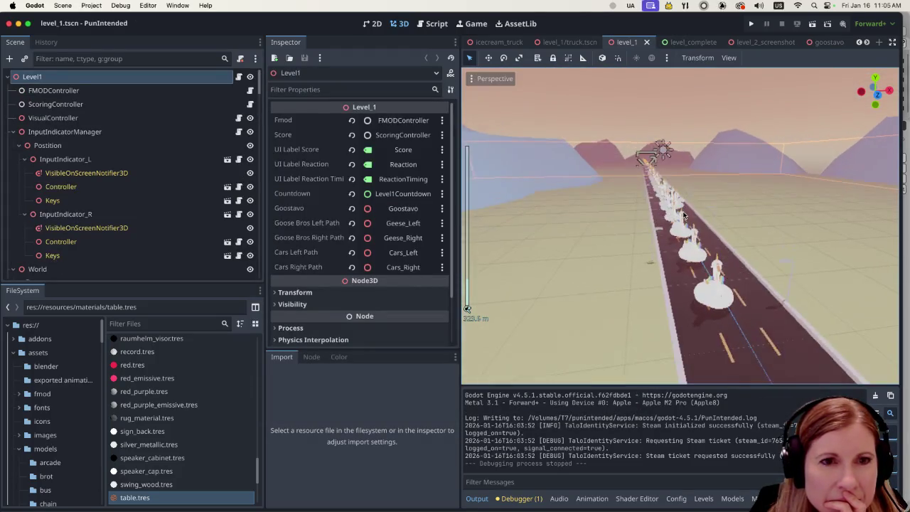
{"action": "scroll", "coordinate": [702, 245], "scroll_direction": "up", "scroll_amount": 3}
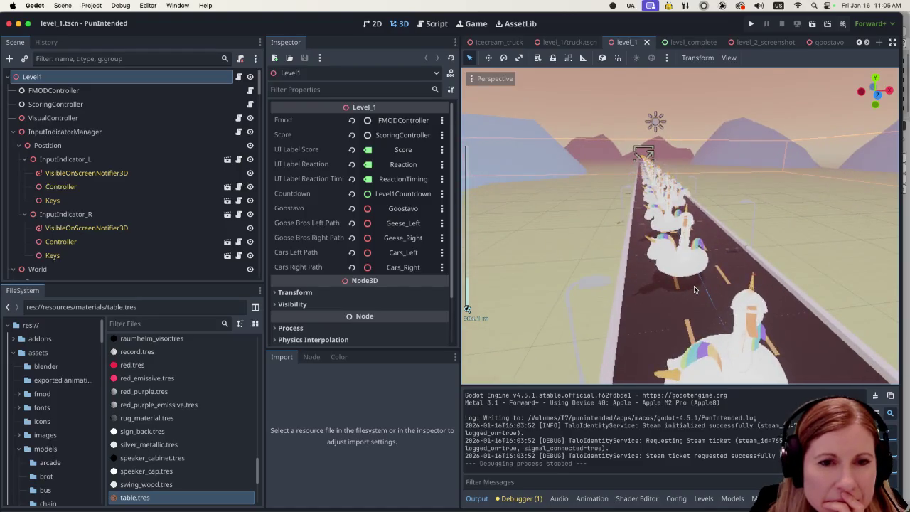
{"action": "key", "text": "d"}
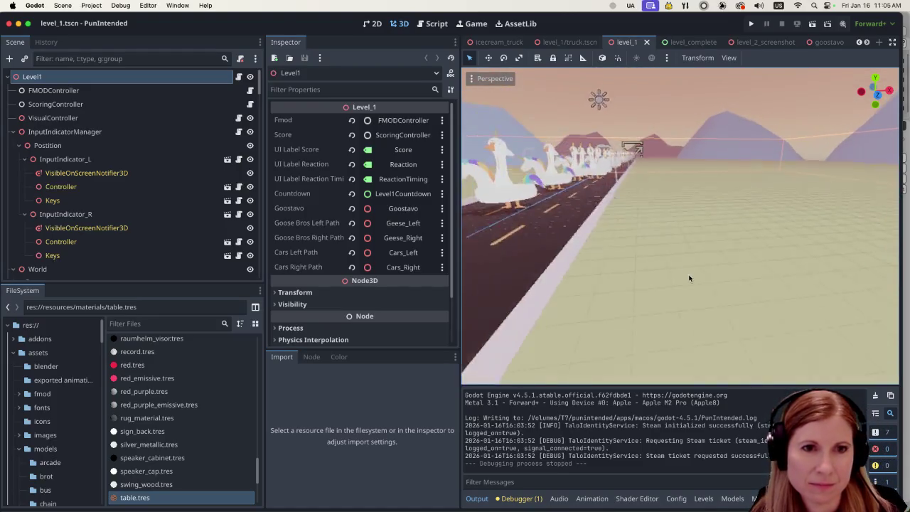
{"action": "scroll", "coordinate": [679, 285], "scroll_direction": "down", "scroll_amount": 2}
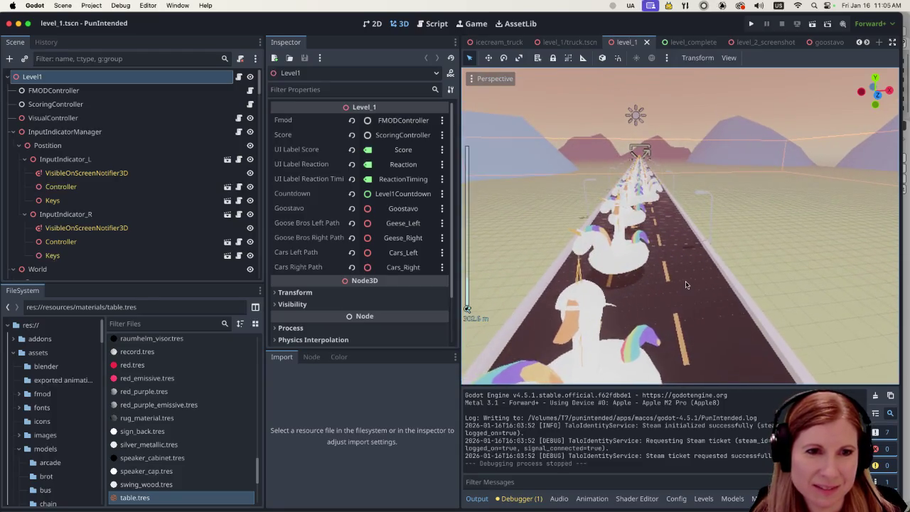
{"action": "scroll", "coordinate": [679, 286], "scroll_direction": "up", "scroll_amount": 2}
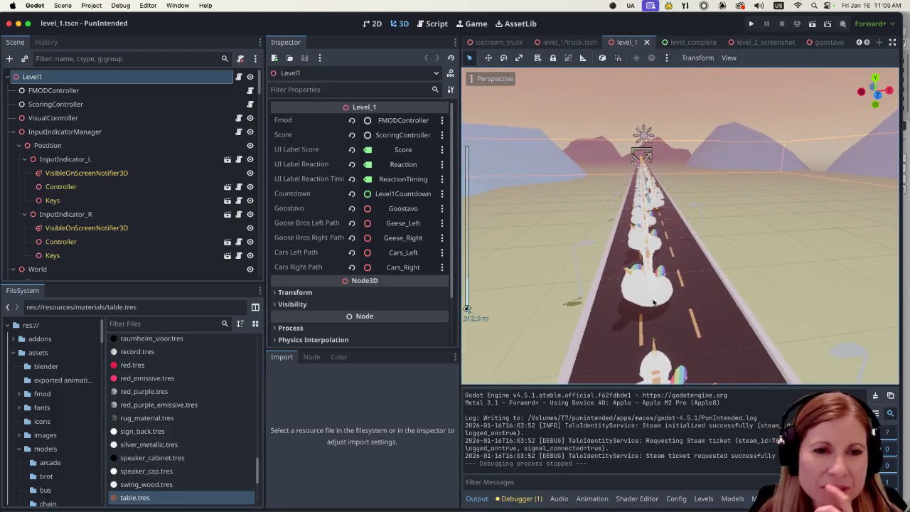
{"action": "key", "text": "d"}
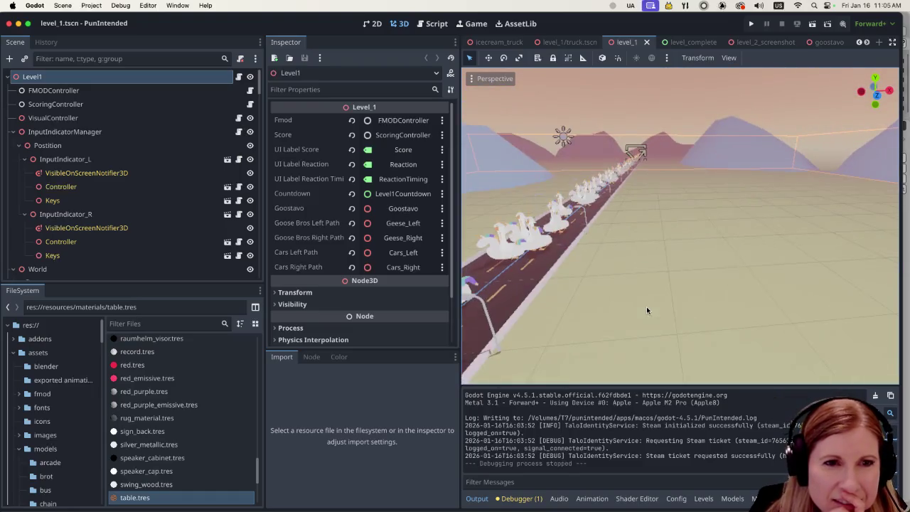
{"action": "key", "text": "a"}
{"action": "key", "text": "a"}
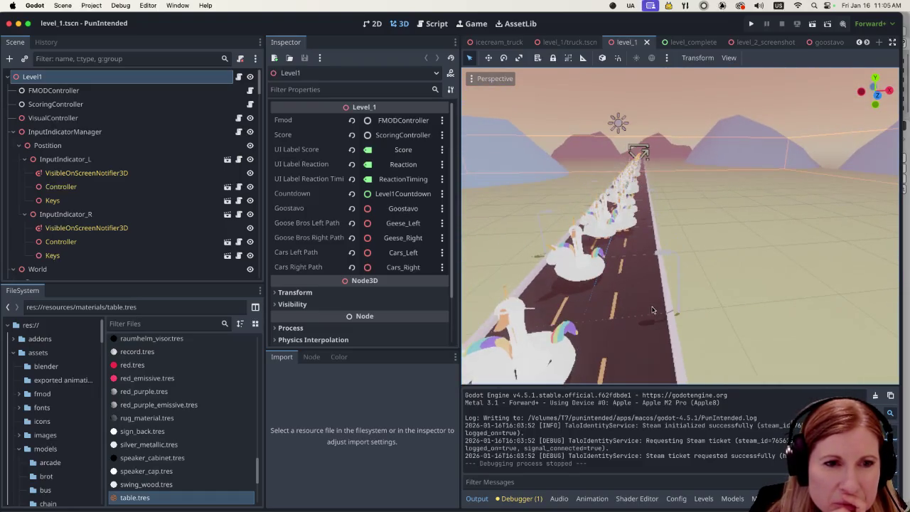
{"action": "scroll", "coordinate": [127, 214], "scroll_direction": "down", "scroll_amount": 5}
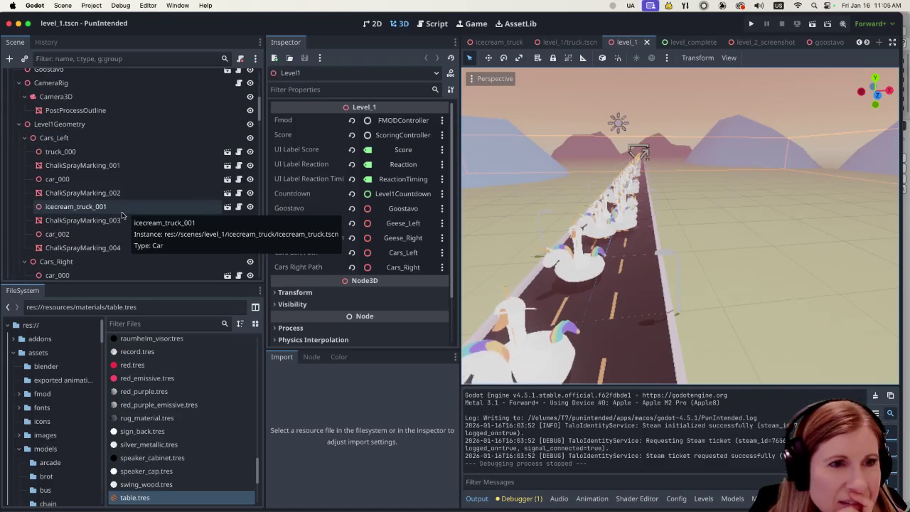
{"action": "left_click", "coordinate": [814, 22]}
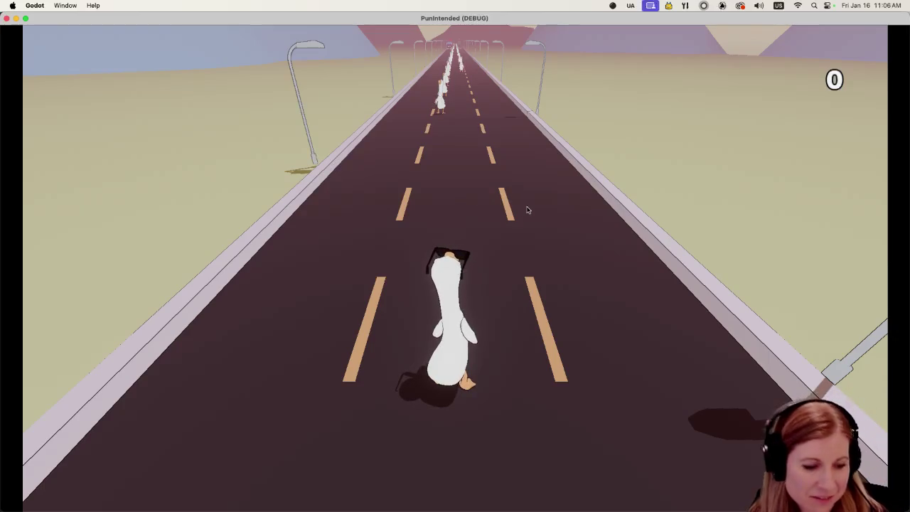
Fly the free camera along the road, switch to the chase camera, then stop the game.
{"action": "key", "text": "space"}
{"action": "left_click", "coordinate": [638, 263]}
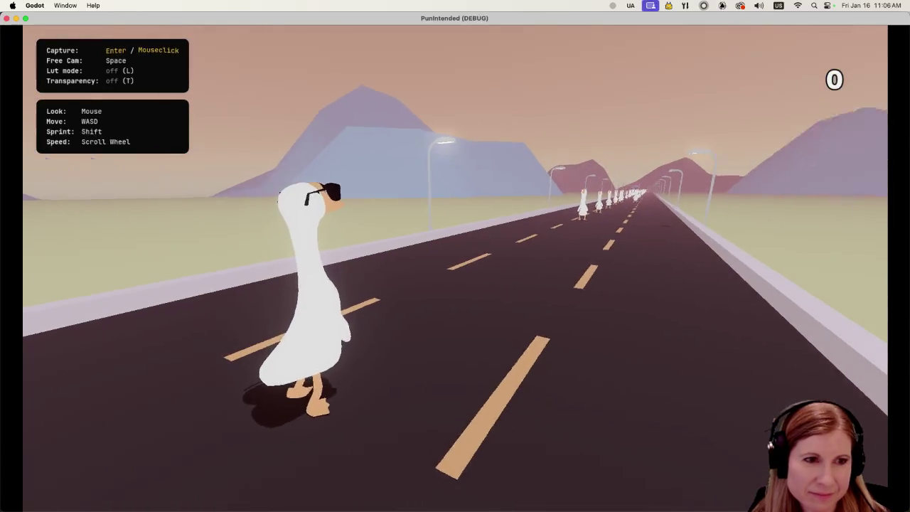
{"action": "key", "text": "s"}
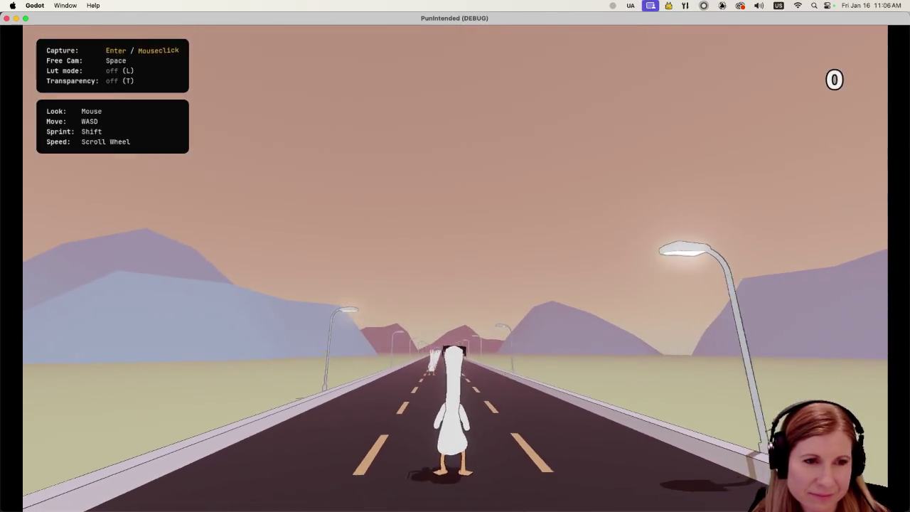
{"action": "key", "text": "w"}
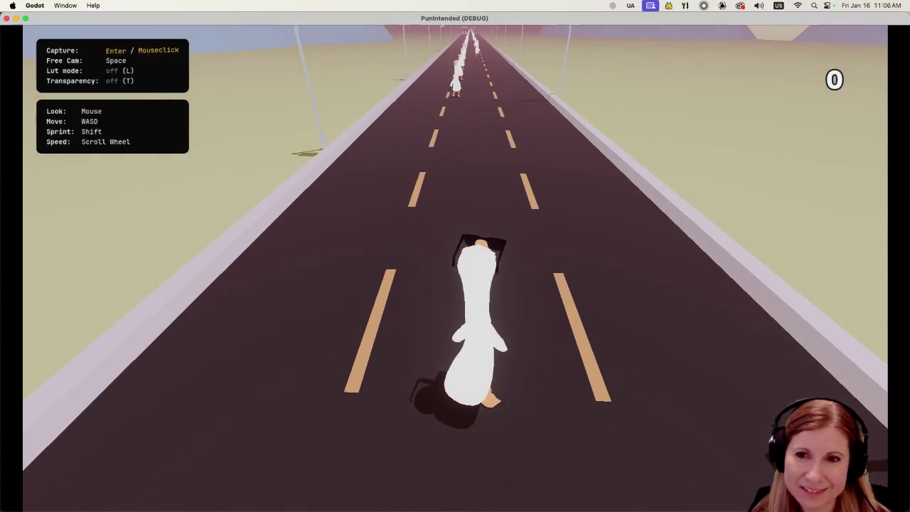
{"action": "key", "text": "s"}
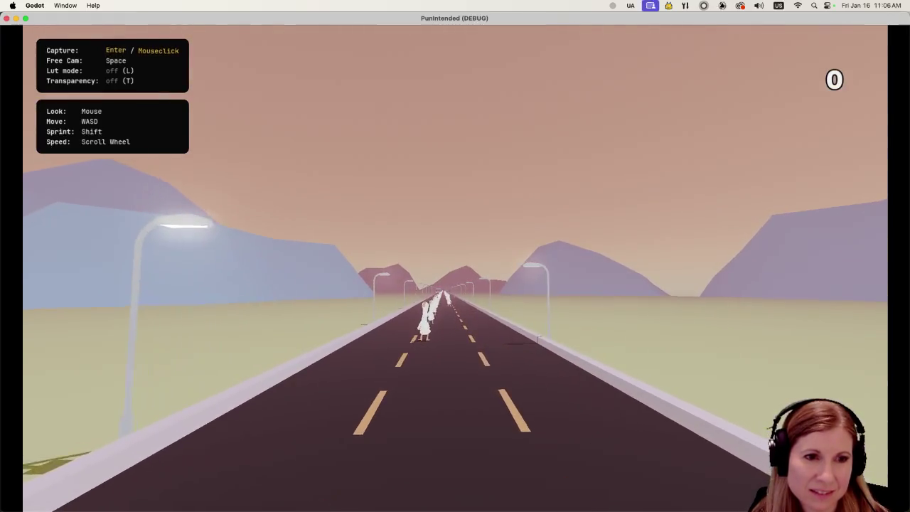
{"action": "key", "text": "w"}
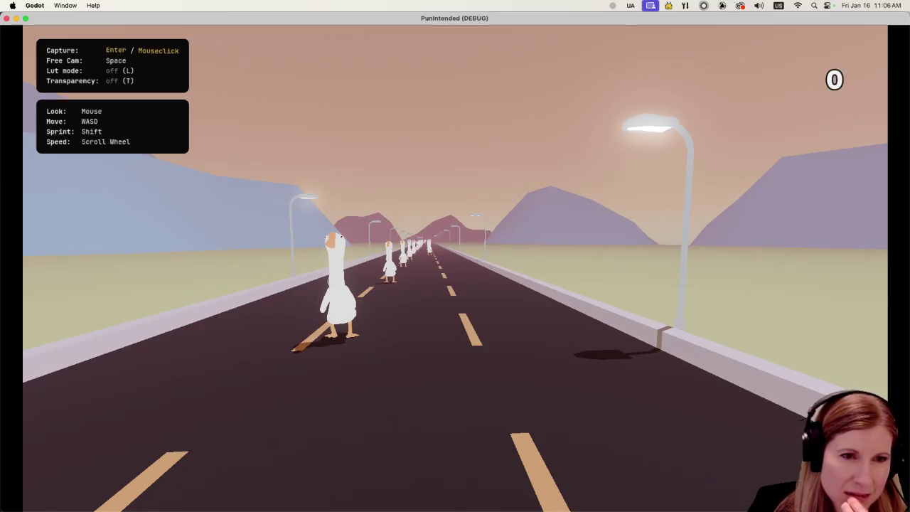
{"action": "key", "text": "space"}
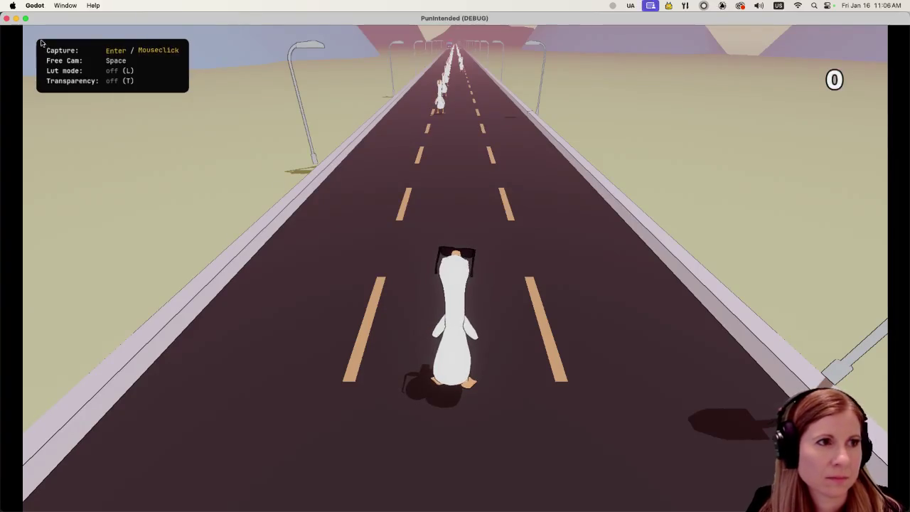
{"action": "left_click", "coordinate": [6, 18]}
Switch to the lake_party_marketing tab, pan around the geese and volleyball net, and run it.
{"action": "scroll", "coordinate": [675, 42], "scroll_direction": "down", "scroll_amount": 3}
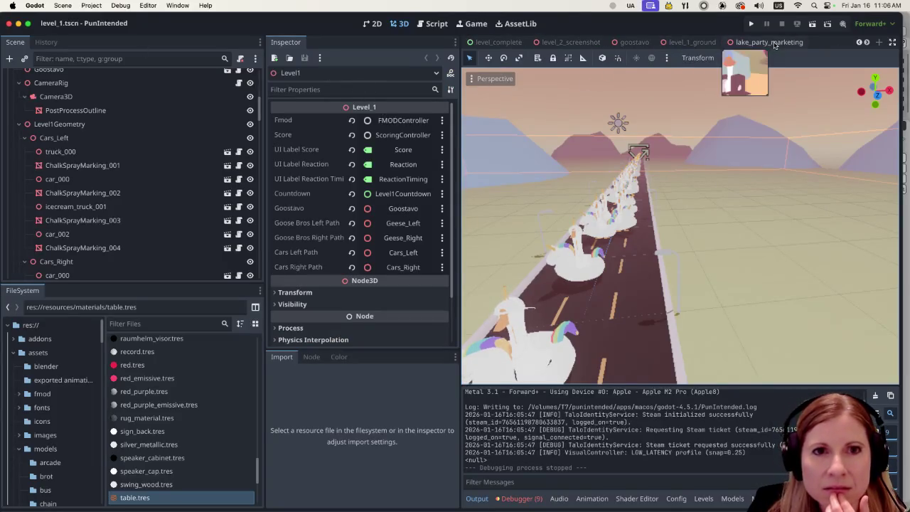
{"action": "left_click", "coordinate": [775, 44]}
{"action": "scroll", "coordinate": [689, 272], "scroll_direction": "up", "scroll_amount": 5}
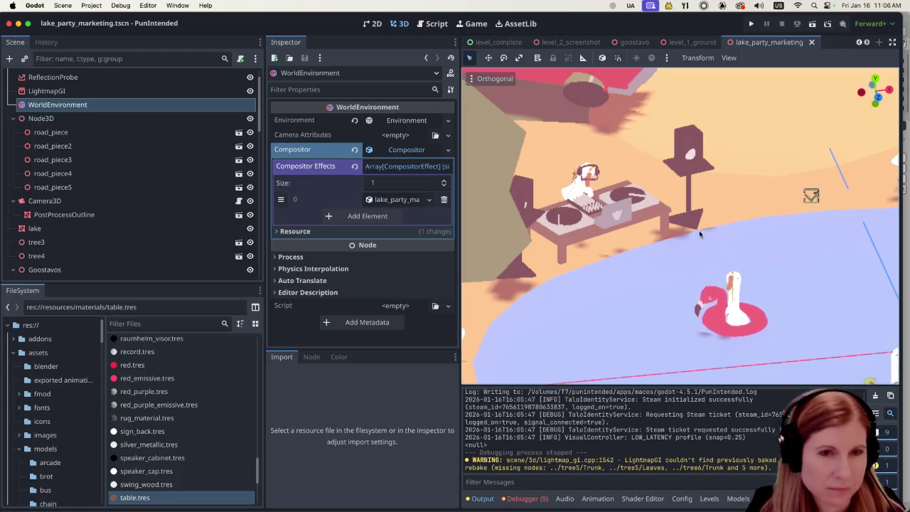
{"action": "scroll", "coordinate": [701, 234], "scroll_direction": "right", "scroll_amount": 5}
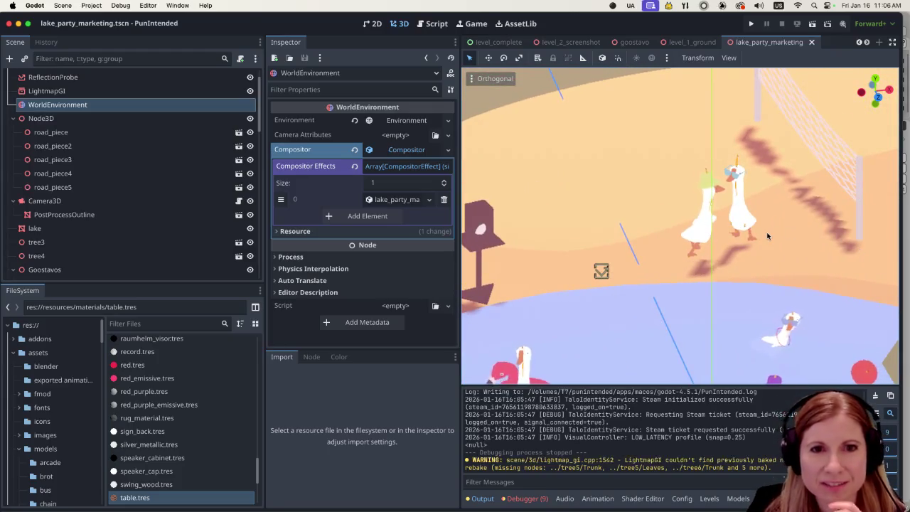
{"action": "scroll", "coordinate": [775, 202], "scroll_direction": "right", "scroll_amount": 2}
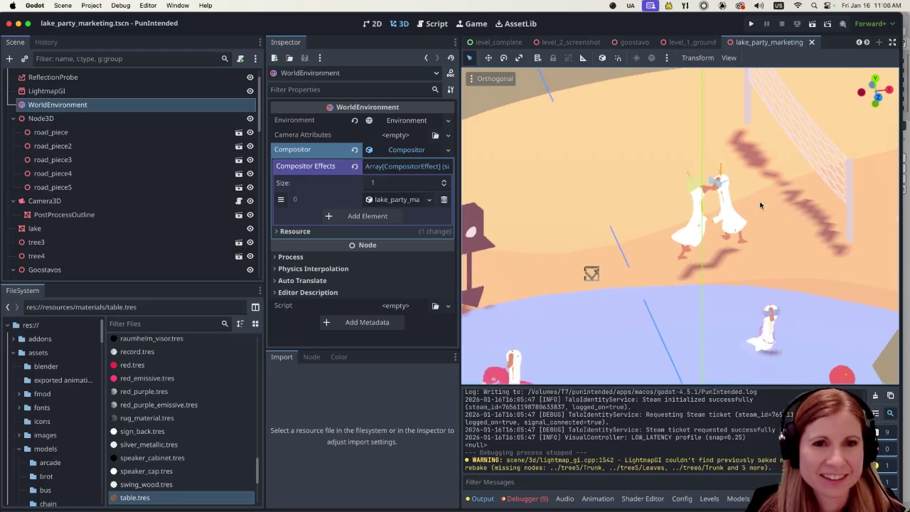
{"action": "scroll", "coordinate": [765, 204], "scroll_direction": "right", "scroll_amount": 8}
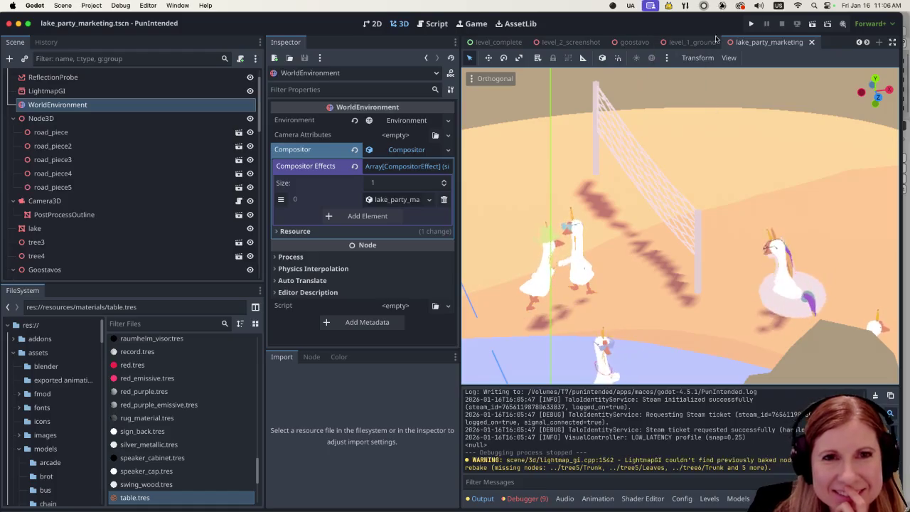
{"action": "scroll", "coordinate": [664, 278], "scroll_direction": "down", "scroll_amount": 3}
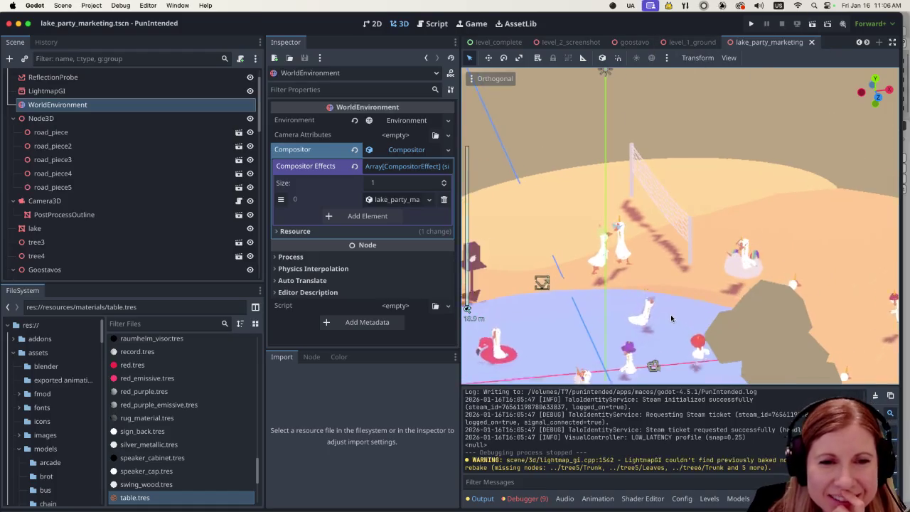
{"action": "scroll", "coordinate": [665, 309], "scroll_direction": "up", "scroll_amount": 5}
{"action": "scroll", "coordinate": [647, 298], "scroll_direction": "up", "scroll_amount": 2}
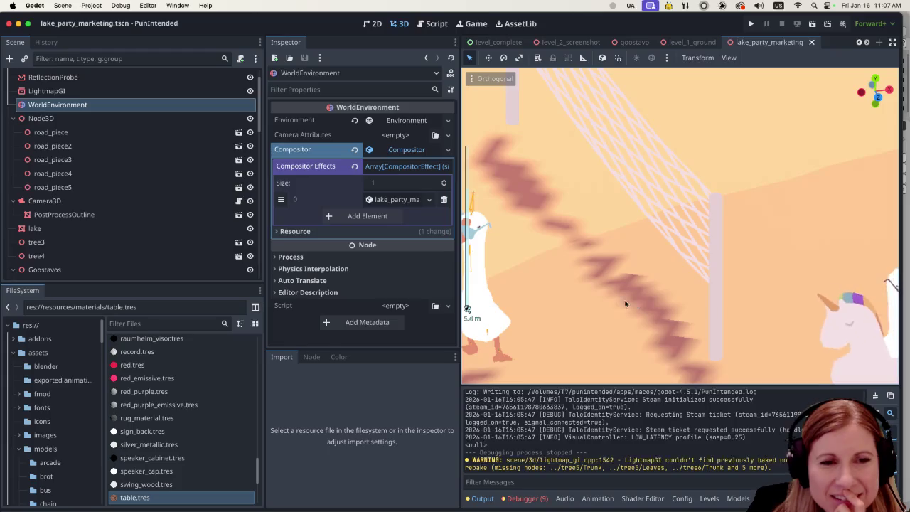
{"action": "scroll", "coordinate": [618, 300], "scroll_direction": "down", "scroll_amount": 1}
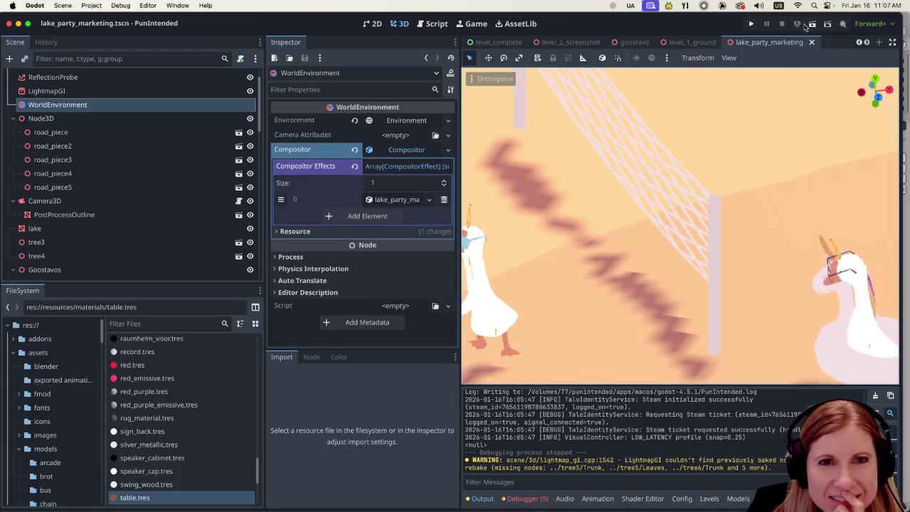
{"action": "left_click", "coordinate": [810, 24]}
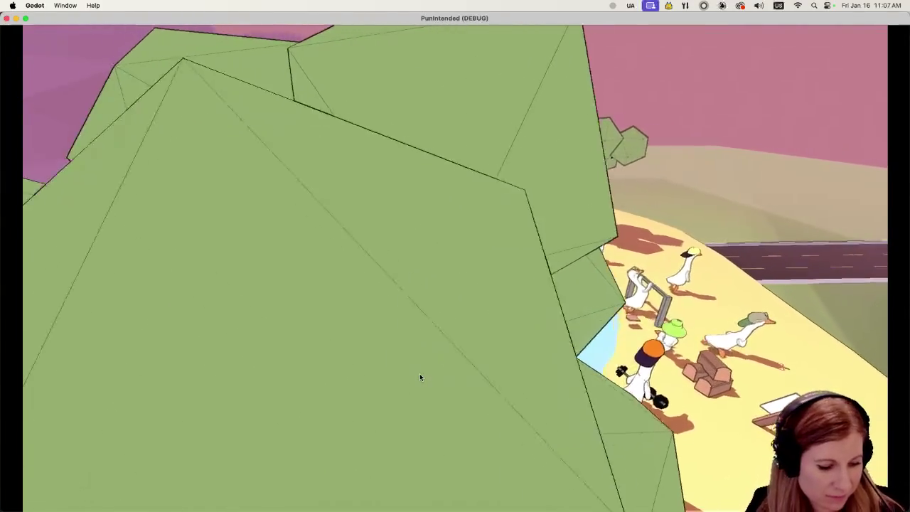
Take free-camera control in the running game and pull back to see the whole bench.
{"action": "left_click", "coordinate": [420, 376]}
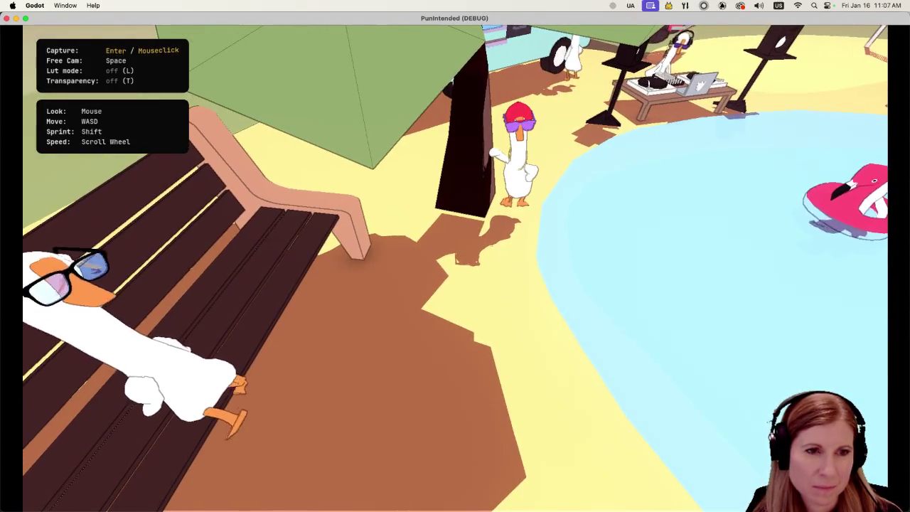
{"action": "key", "text": "s"}
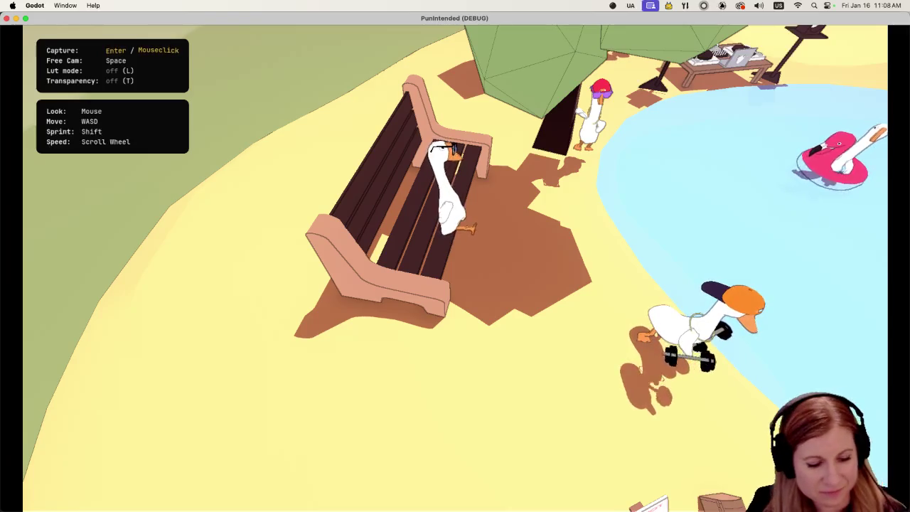
Fly in close over the bench armrest and slats to inspect the outline edges.
{"action": "key", "text": "w"}
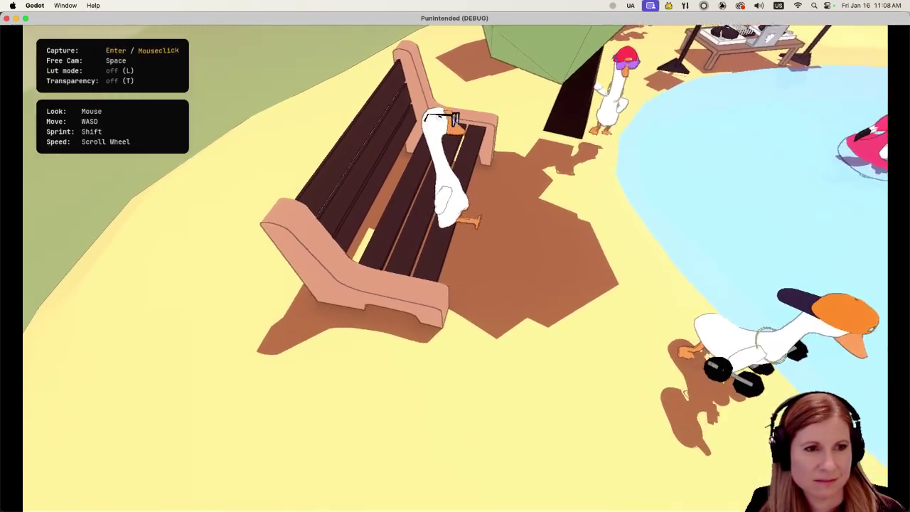
{"action": "key", "text": "a"}
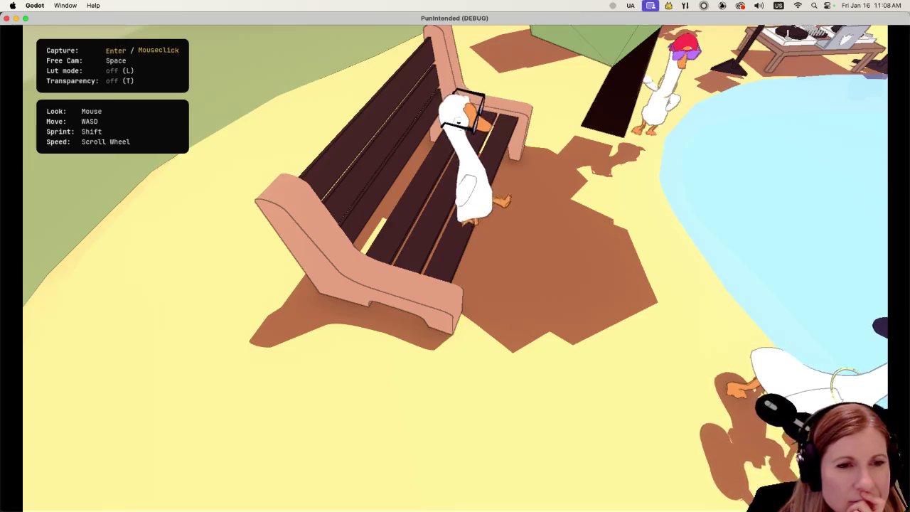
{"action": "key", "text": "w"}
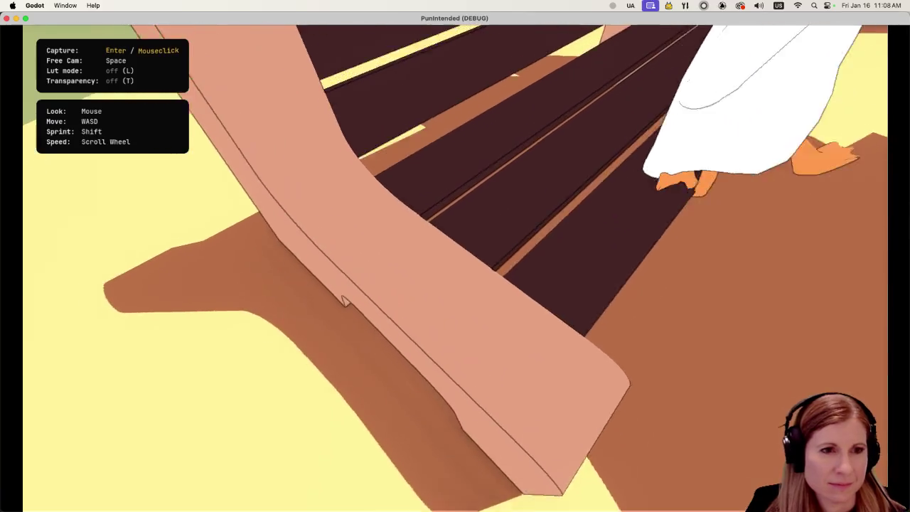
{"action": "key", "text": "s"}
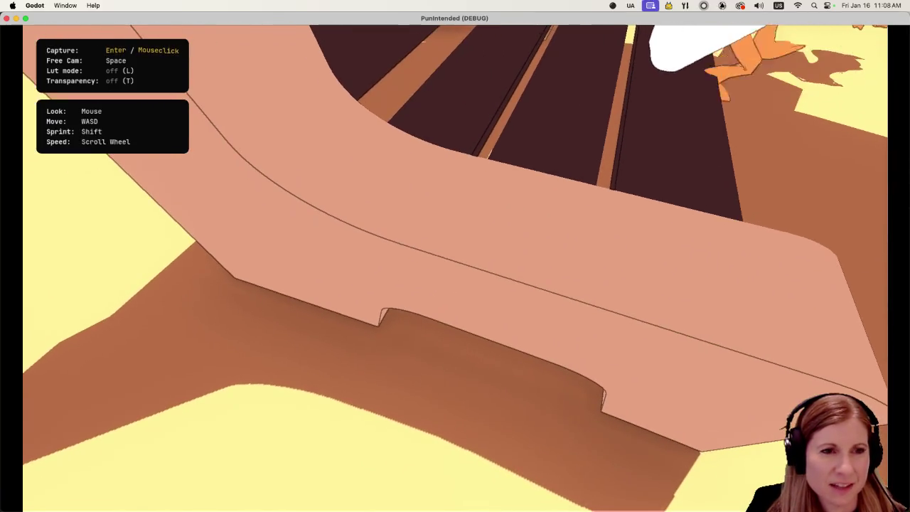
{"action": "key", "text": "w"}
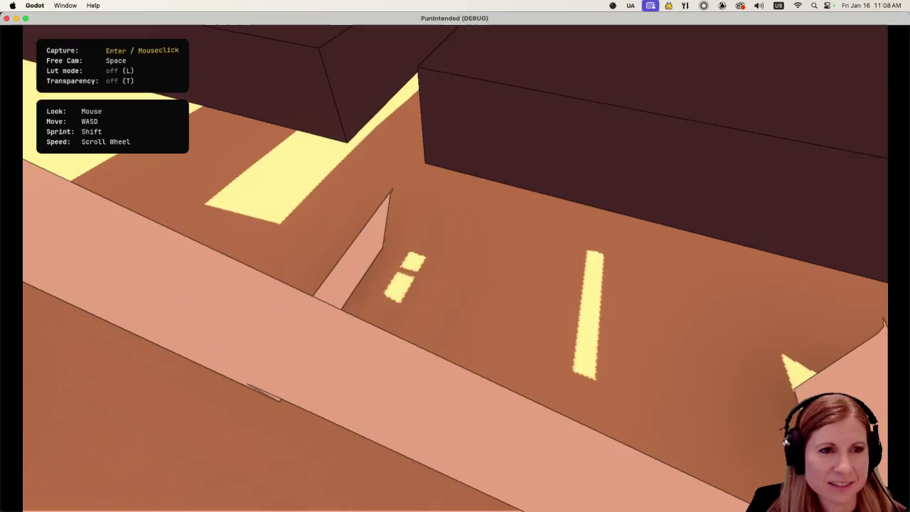
{"action": "key", "text": "s"}
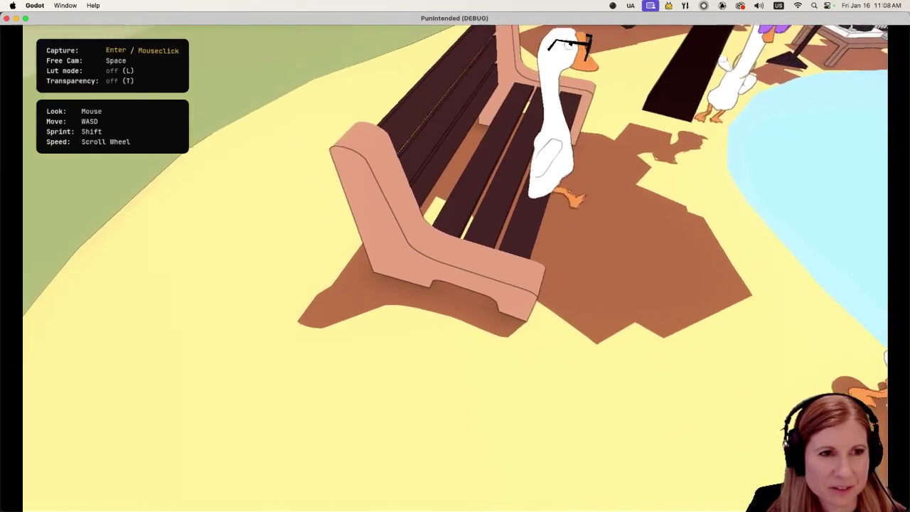
{"action": "key", "text": "w"}
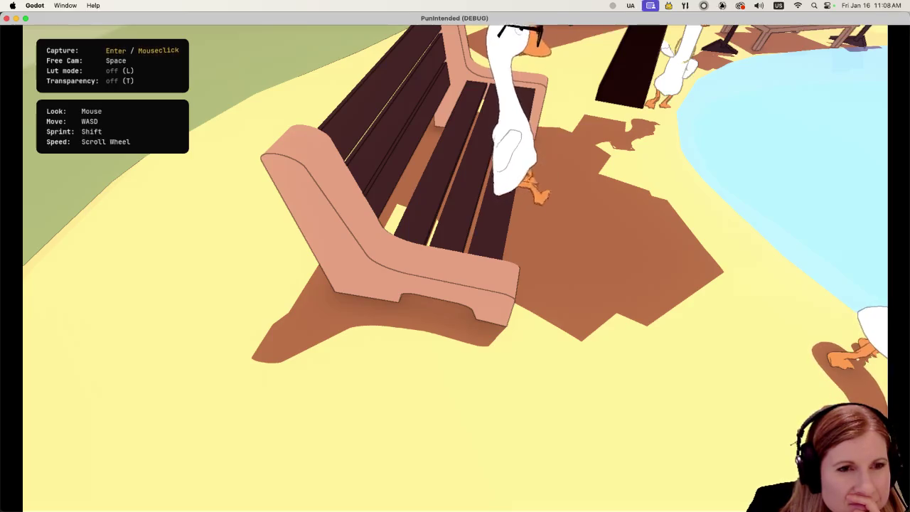
{"action": "key", "text": "w"}
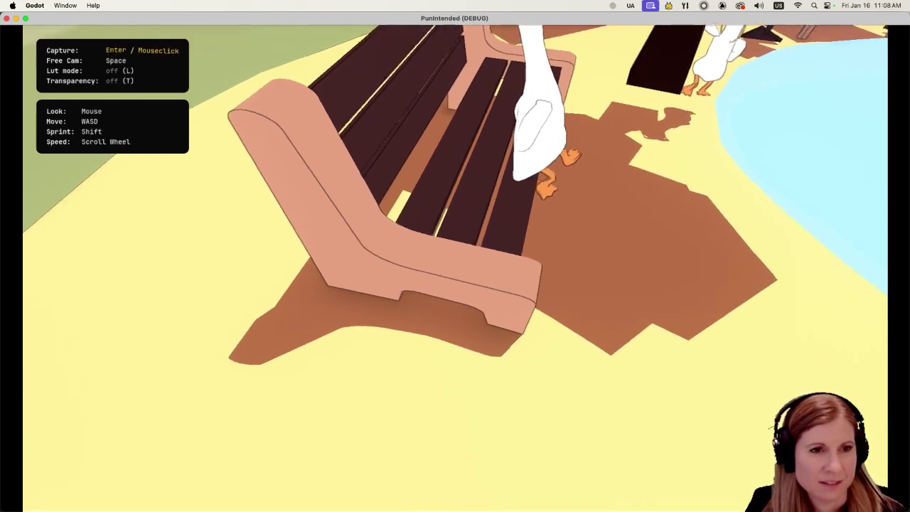
{"action": "key", "text": "w"}
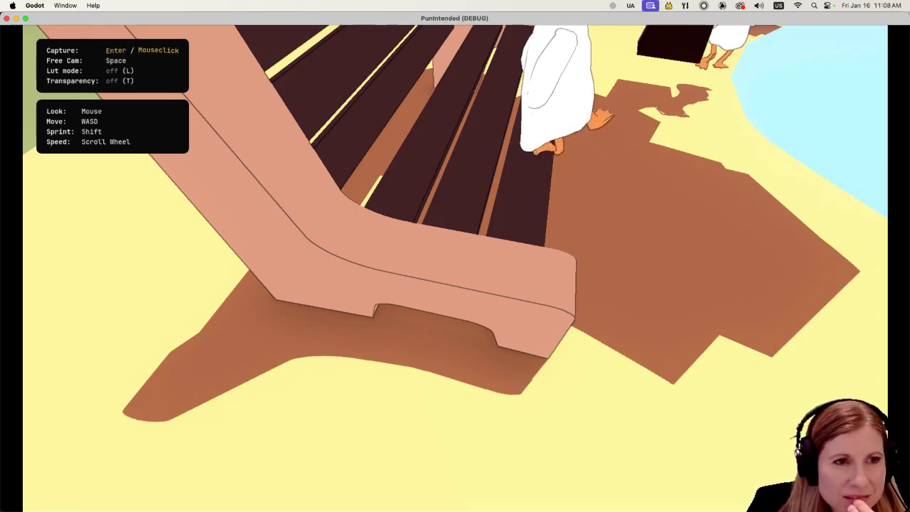
{"action": "key", "text": "w"}
{"action": "key", "text": "w"}
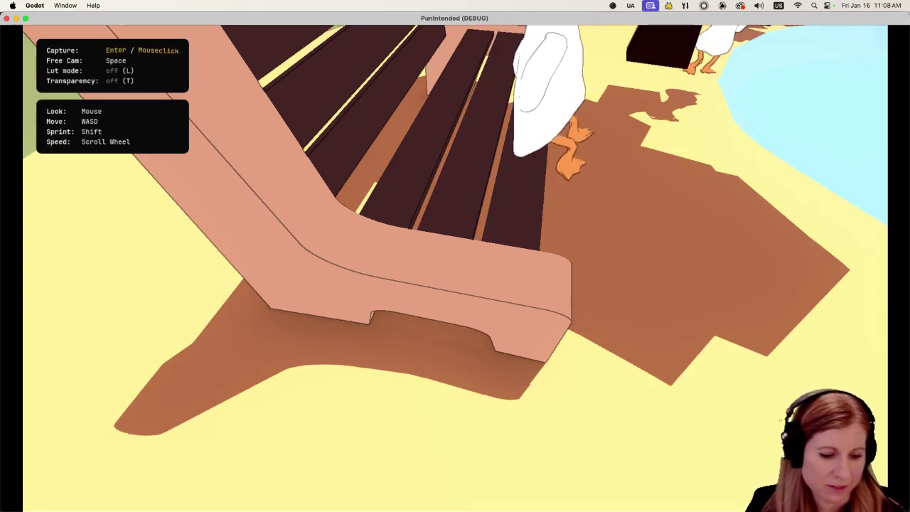
Pull back to the pond and geese, leave free camera, and stop the game.
{"action": "key", "text": "s"}
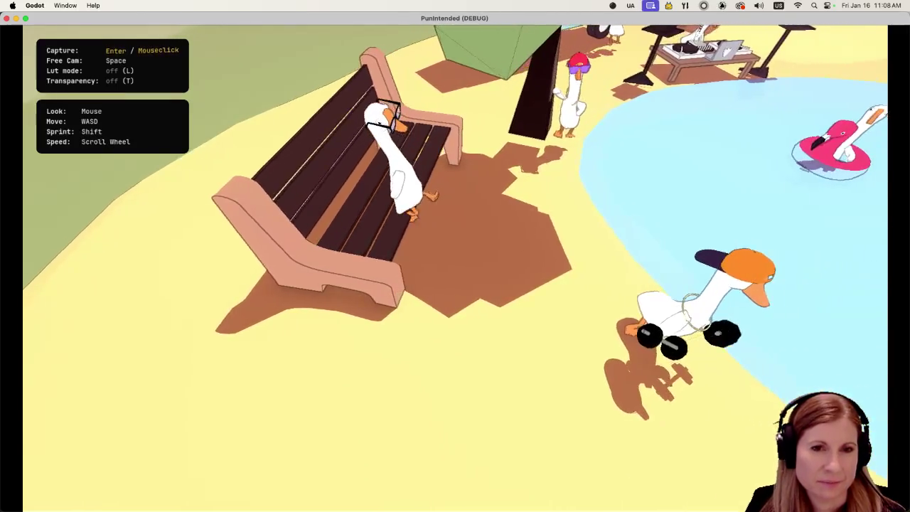
{"action": "key", "text": "s"}
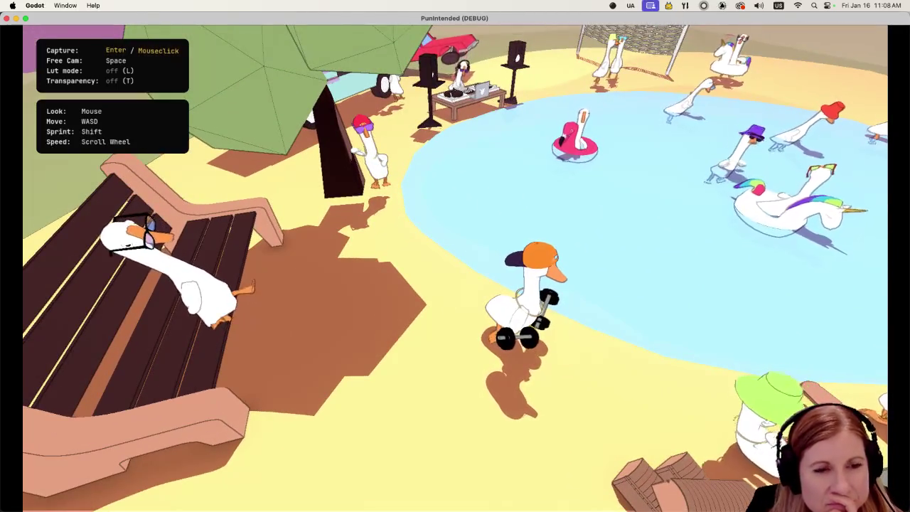
{"action": "key", "text": "space"}
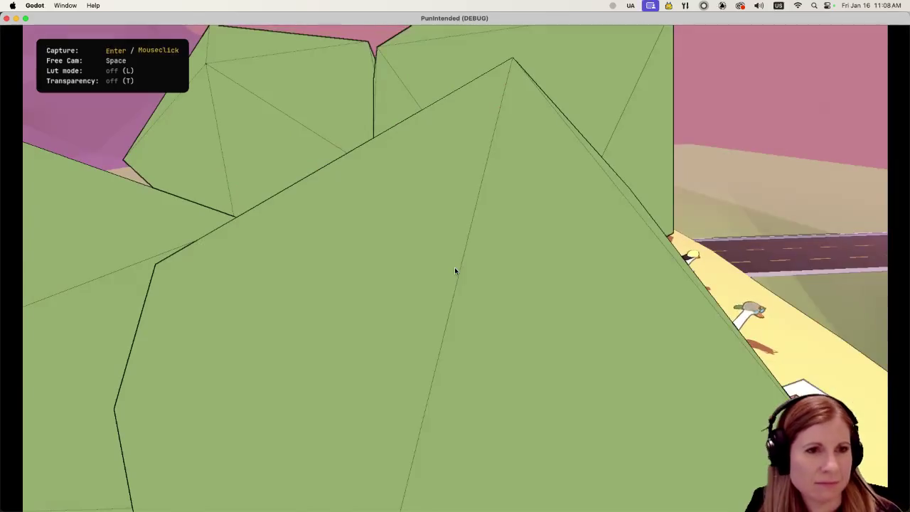
{"action": "left_click", "coordinate": [7, 18]}
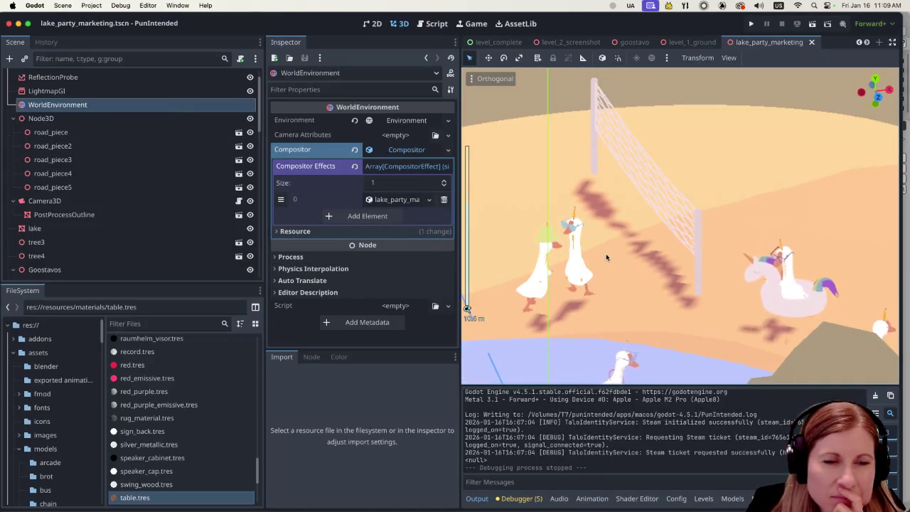
Toggle PostProcessOutline off and on to compare, then open Project Settings.
{"action": "left_click", "coordinate": [250, 216]}
{"action": "left_click", "coordinate": [249, 215]}
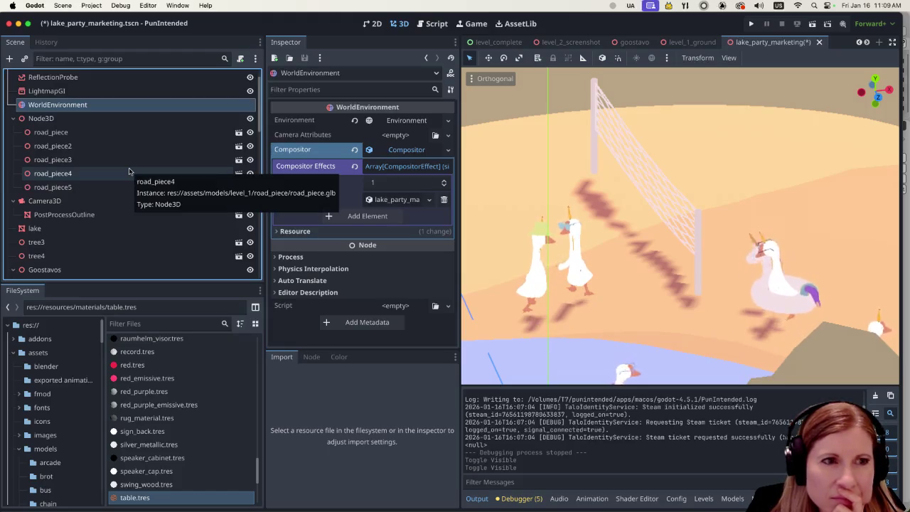
{"action": "left_click", "coordinate": [64, 5]}
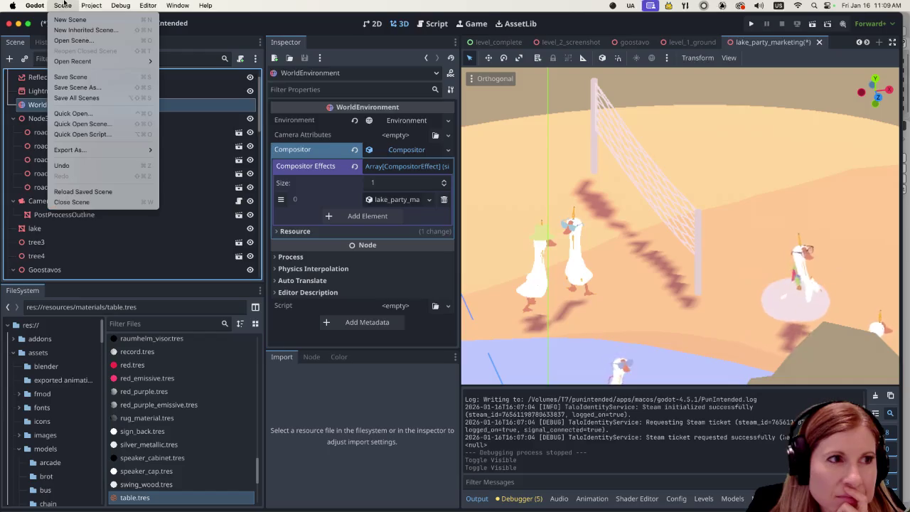
{"action": "mouse_move", "coordinate": [91, 5]}
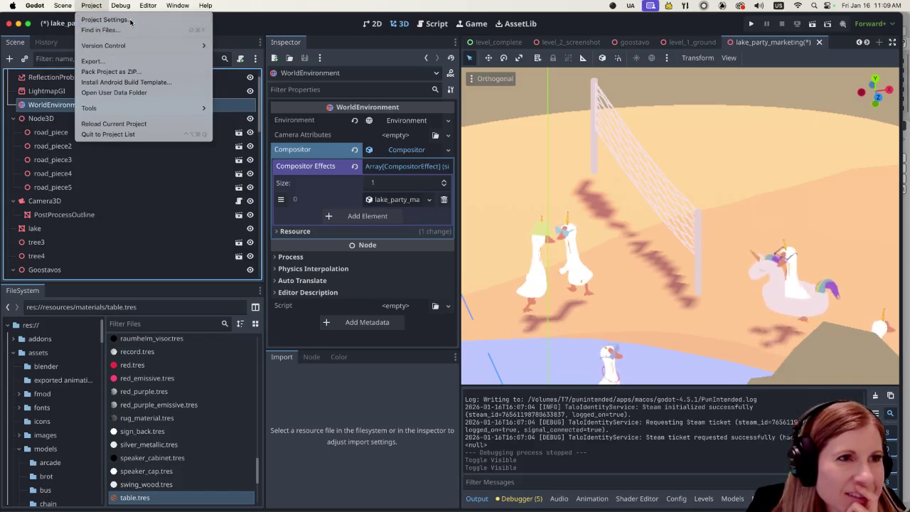
{"action": "left_click", "coordinate": [276, 102]}
{"action": "left_click_drag", "start_coordinate": [280, 88], "coordinate": [241, 62]}
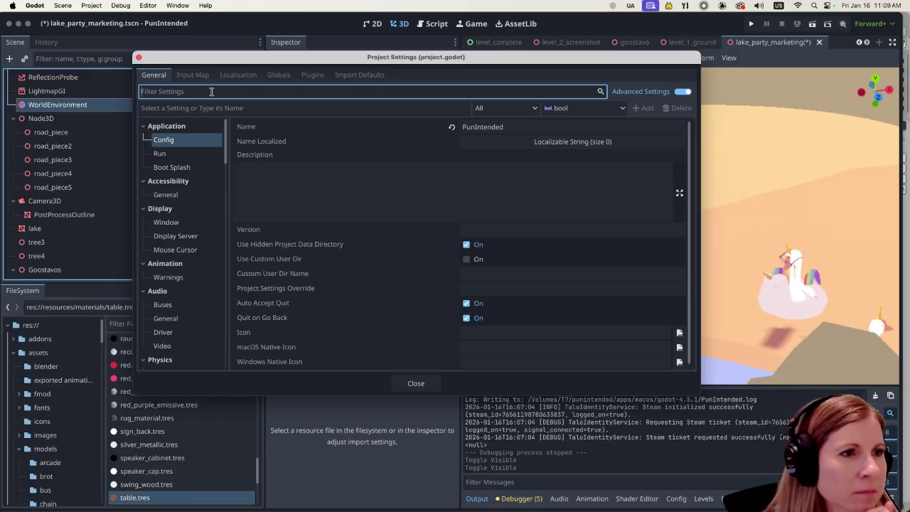
Filter for 'msaa', set Rendering > Anti Aliasing MSAA 3D to 8× (Slowest), and close.
{"action": "type", "text": "ms"}
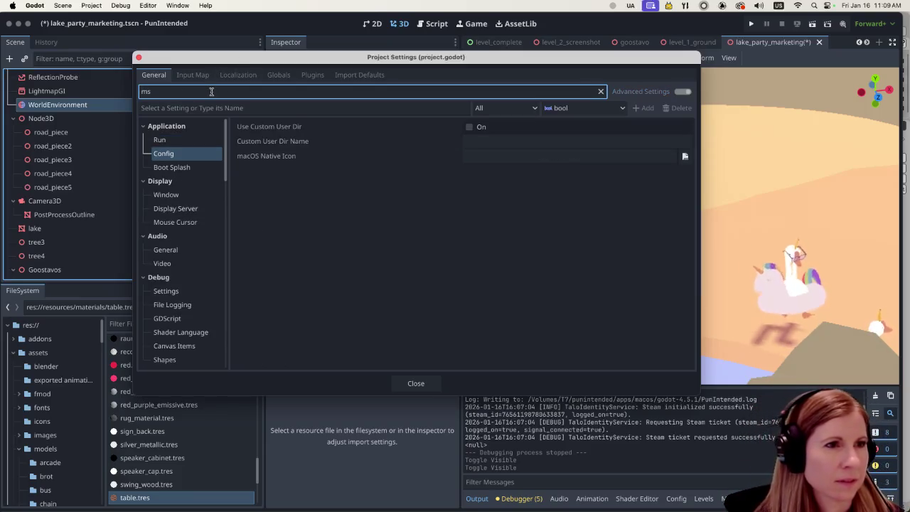
{"action": "type", "text": "aa"}
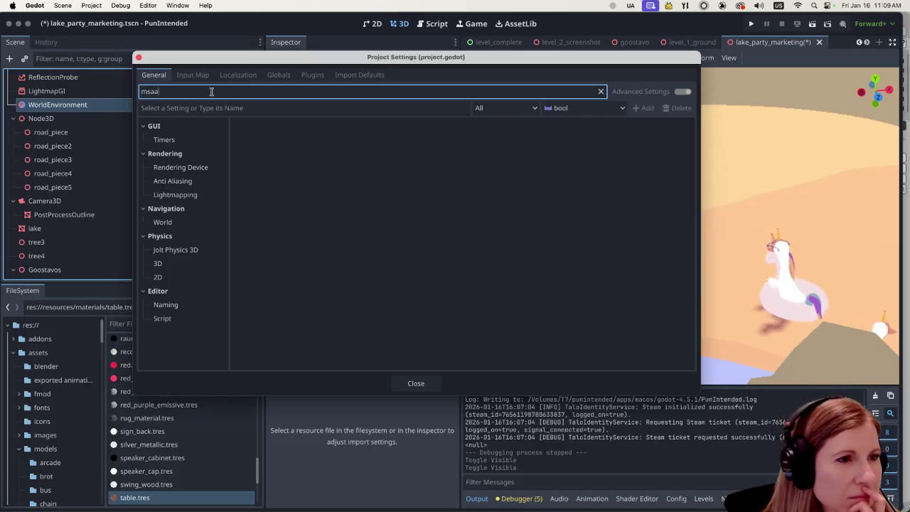
{"action": "left_click", "coordinate": [181, 180]}
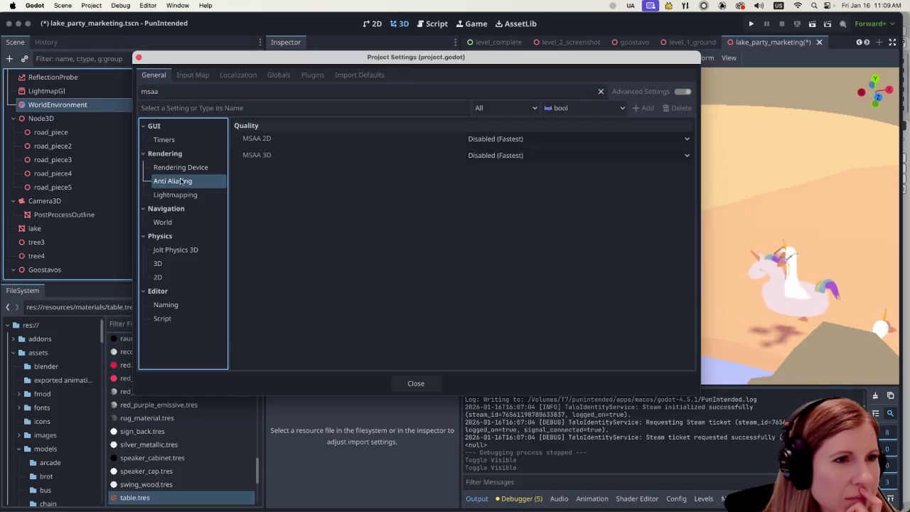
{"action": "left_click", "coordinate": [588, 156]}
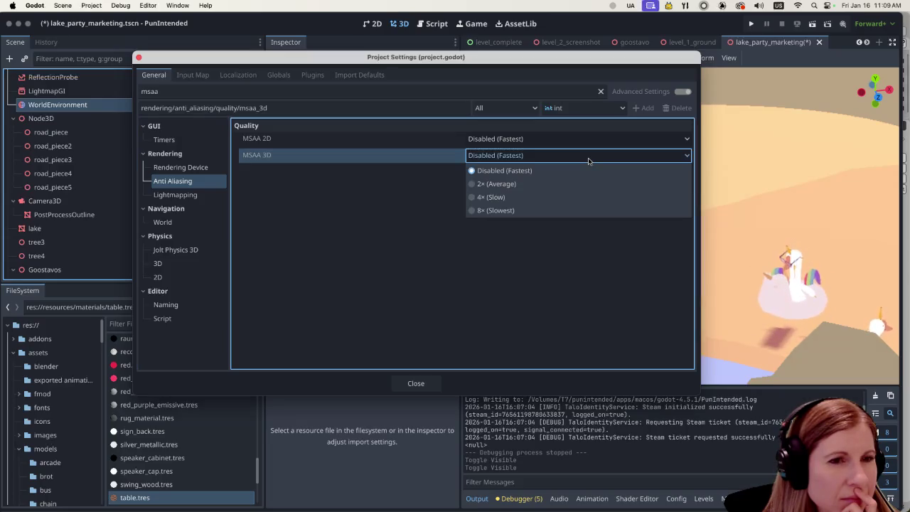
{"action": "left_click", "coordinate": [502, 210]}
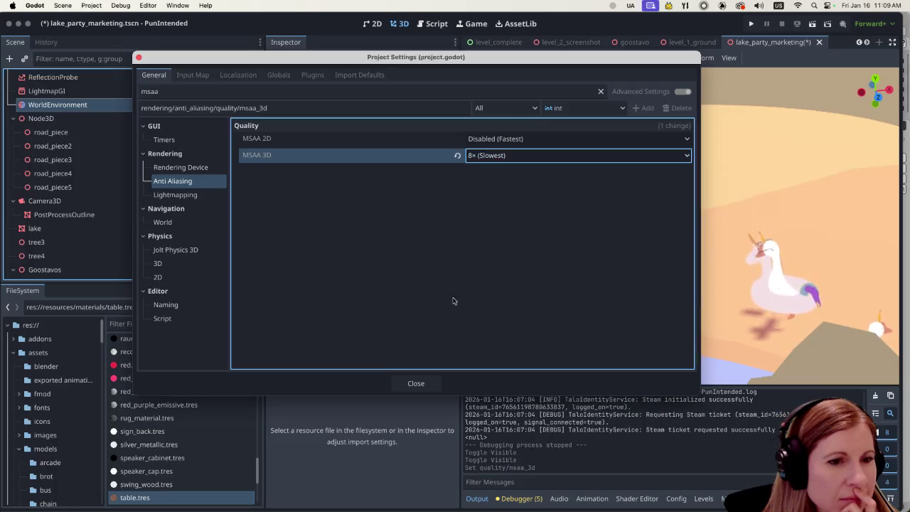
{"action": "left_click", "coordinate": [416, 383]}
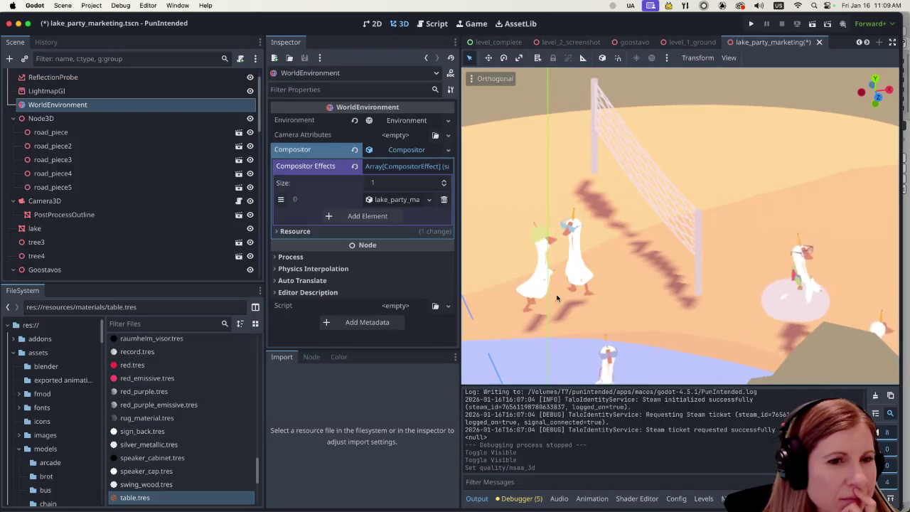
Save and run the lake party scene with 8× MSAA, roam in free camera, then close the game.
{"action": "scroll", "coordinate": [582, 286], "scroll_direction": "up", "scroll_amount": 1}
{"action": "scroll", "coordinate": [579, 289], "scroll_direction": "down", "scroll_amount": 10}
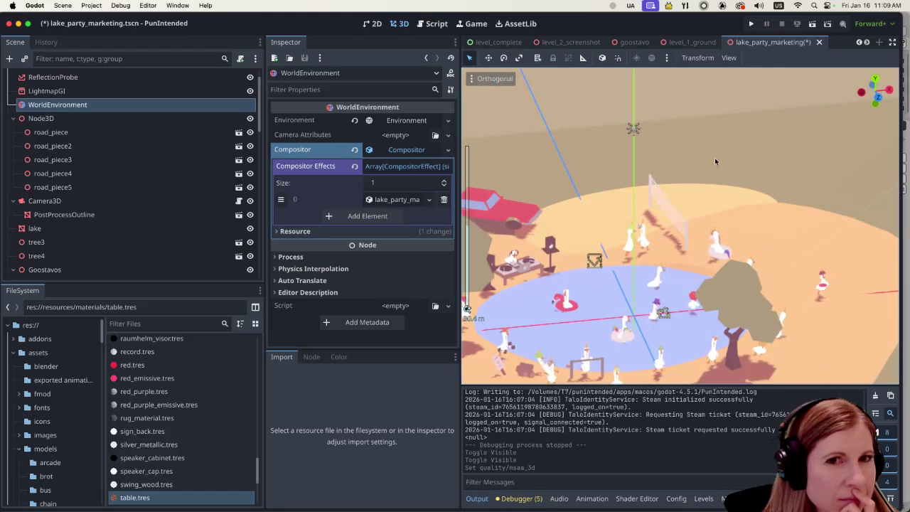
{"action": "left_click", "coordinate": [812, 27]}
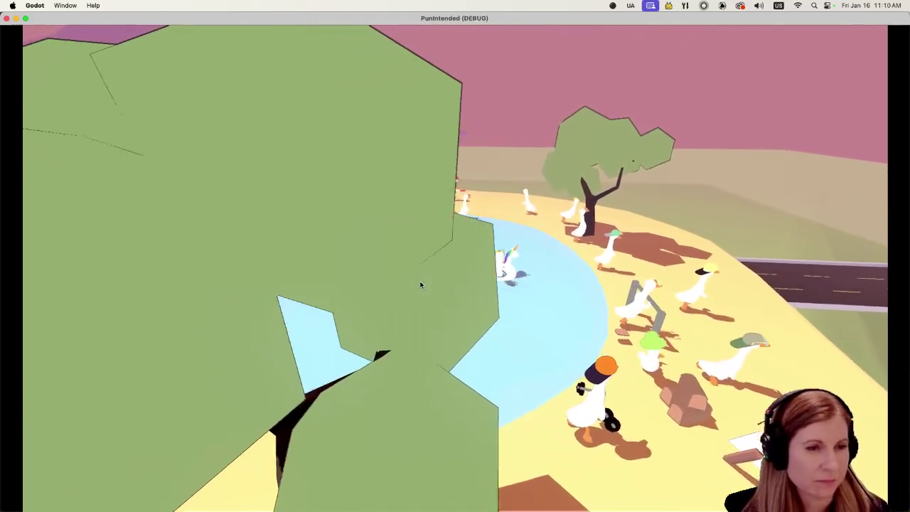
{"action": "key", "text": "space"}
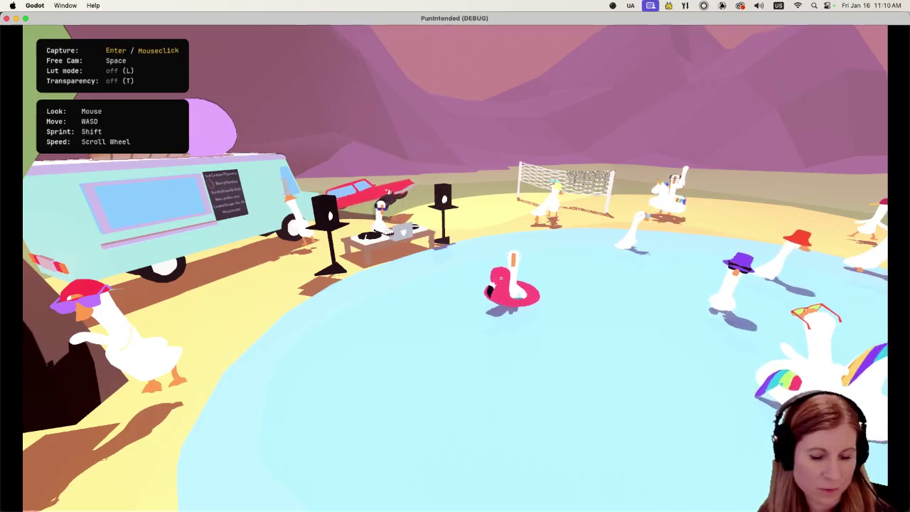
{"action": "key", "text": "space"}
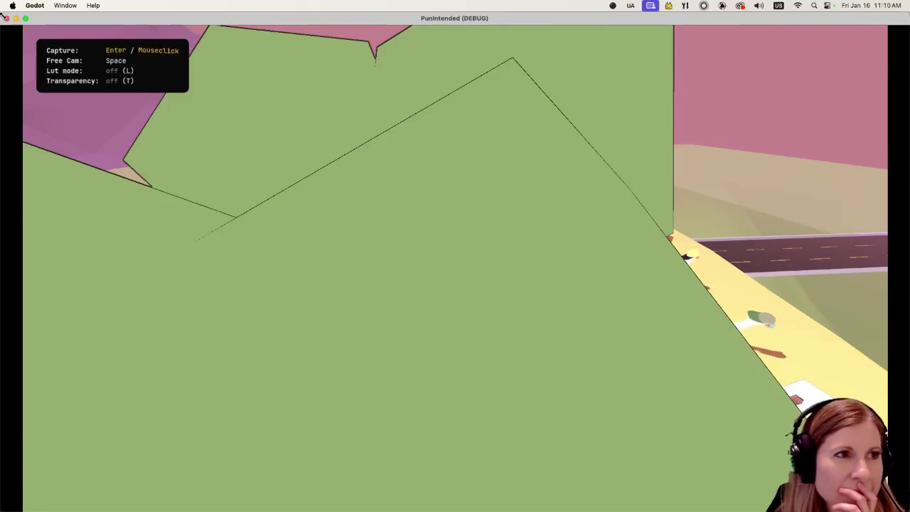
{"action": "left_click", "coordinate": [7, 18]}
Enable Subpixel AA under Compositor Effects element 0's Anti-Aliasing, then save and run the scene.
{"action": "scroll", "coordinate": [568, 259], "scroll_direction": "down", "scroll_amount": 3}
{"action": "scroll", "coordinate": [569, 261], "scroll_direction": "up", "scroll_amount": 3}
{"action": "scroll", "coordinate": [566, 261], "scroll_direction": "up", "scroll_amount": 4}
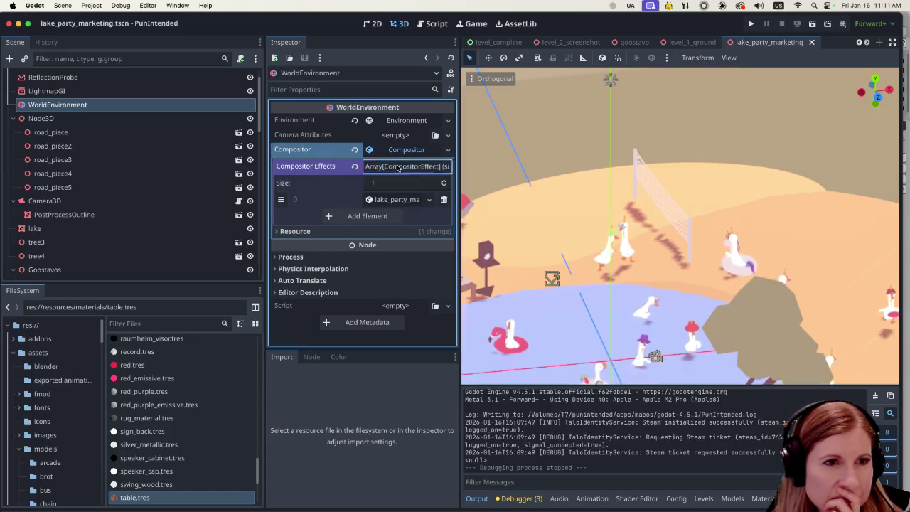
{"action": "left_click", "coordinate": [395, 199]}
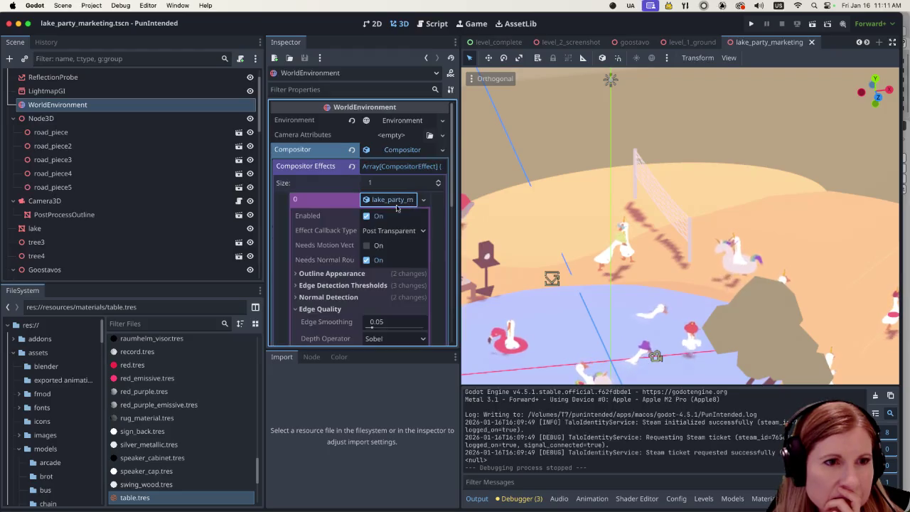
{"action": "scroll", "coordinate": [395, 228], "scroll_direction": "down", "scroll_amount": 5}
{"action": "scroll", "coordinate": [396, 280], "scroll_direction": "down", "scroll_amount": 1}
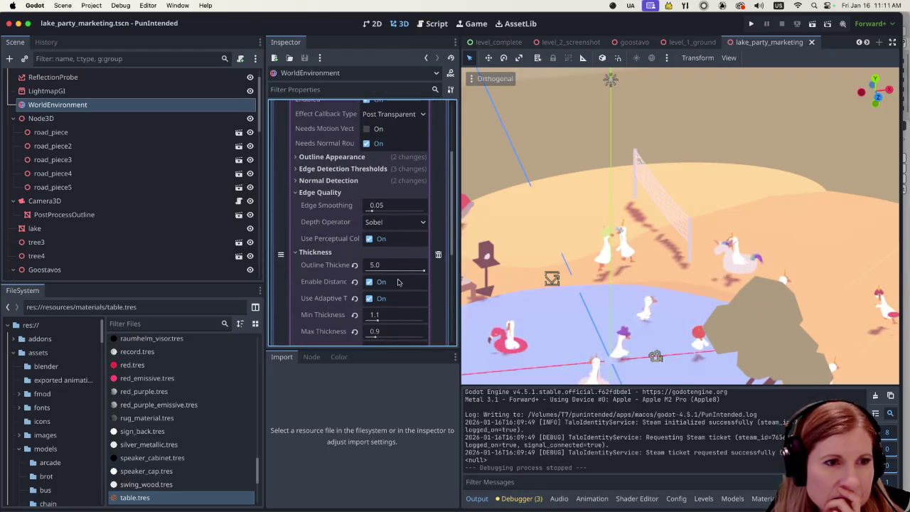
{"action": "scroll", "coordinate": [391, 265], "scroll_direction": "up", "scroll_amount": 2}
{"action": "scroll", "coordinate": [389, 268], "scroll_direction": "down", "scroll_amount": 10}
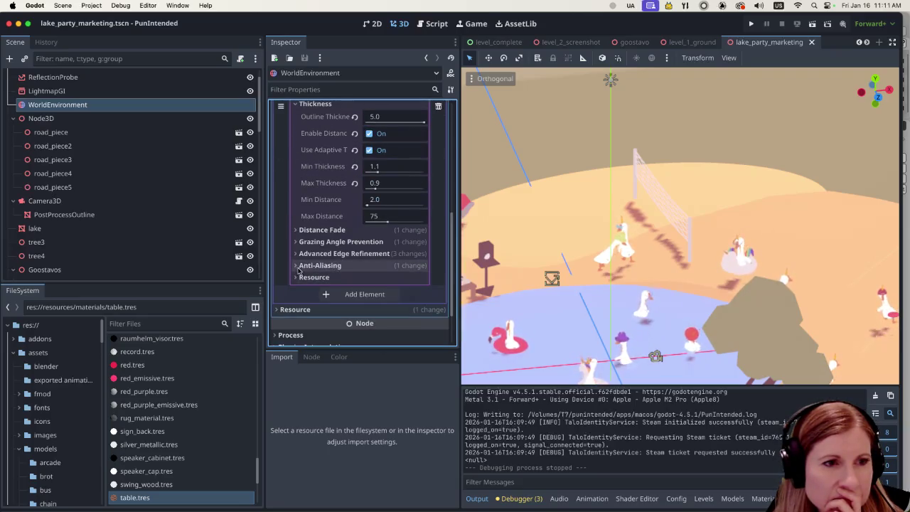
{"action": "left_click", "coordinate": [295, 266]}
{"action": "scroll", "coordinate": [341, 245], "scroll_direction": "down", "scroll_amount": 1}
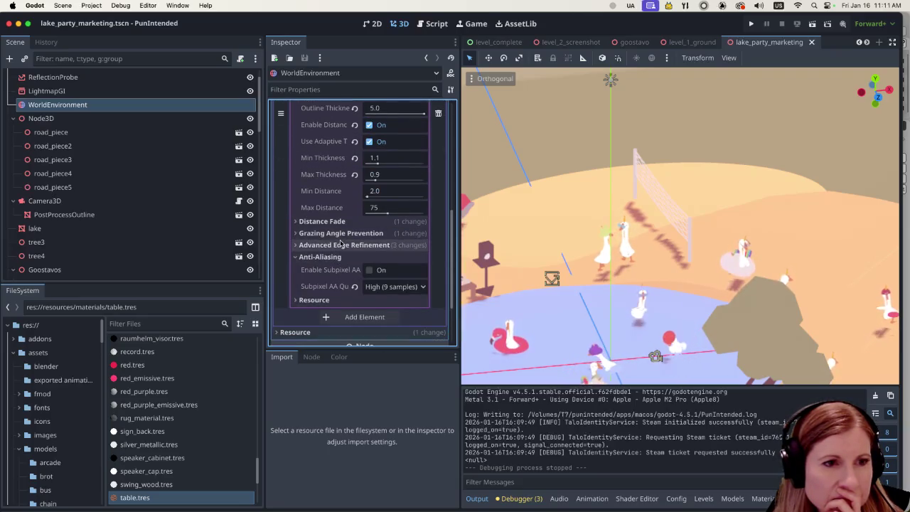
{"action": "left_click", "coordinate": [370, 271]}
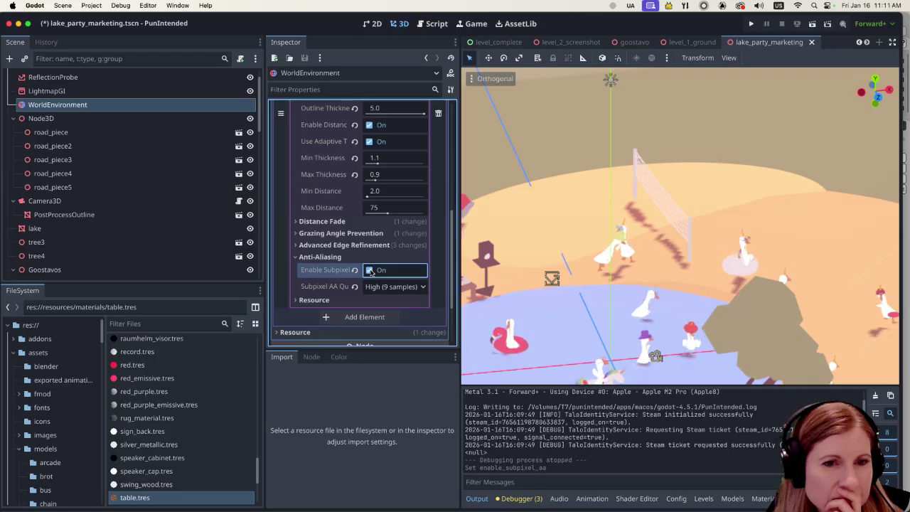
{"action": "left_click", "coordinate": [799, 24]}
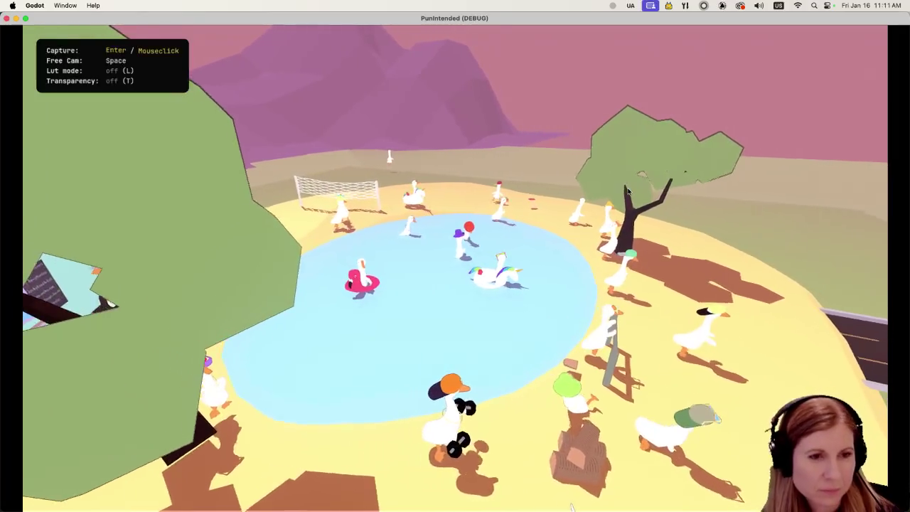
Roam the pond in free camera to check the High subpixel-AA outlines, then close the game.
{"action": "key", "text": "space"}
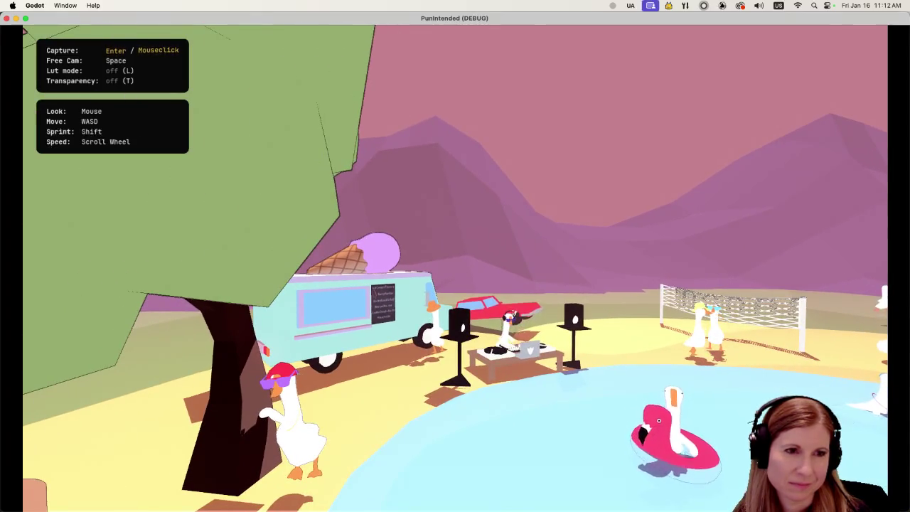
{"action": "key", "text": "space"}
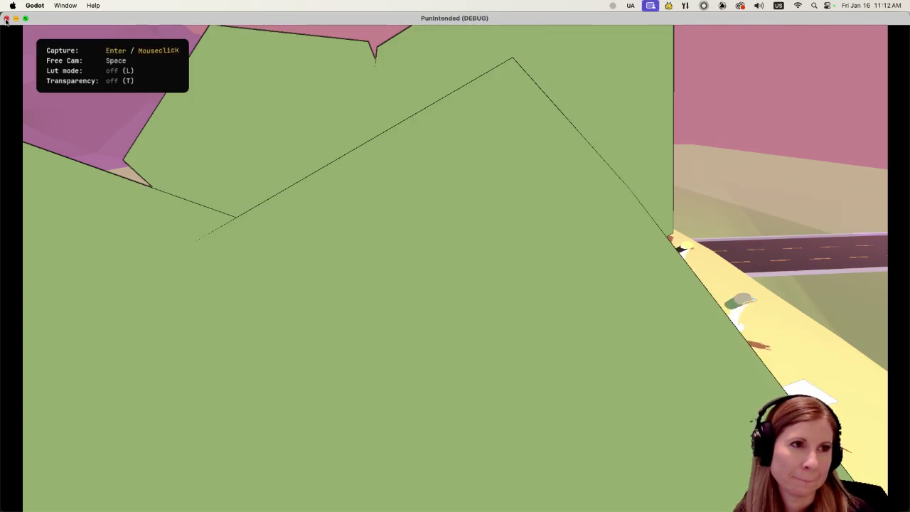
{"action": "left_click", "coordinate": [7, 19]}
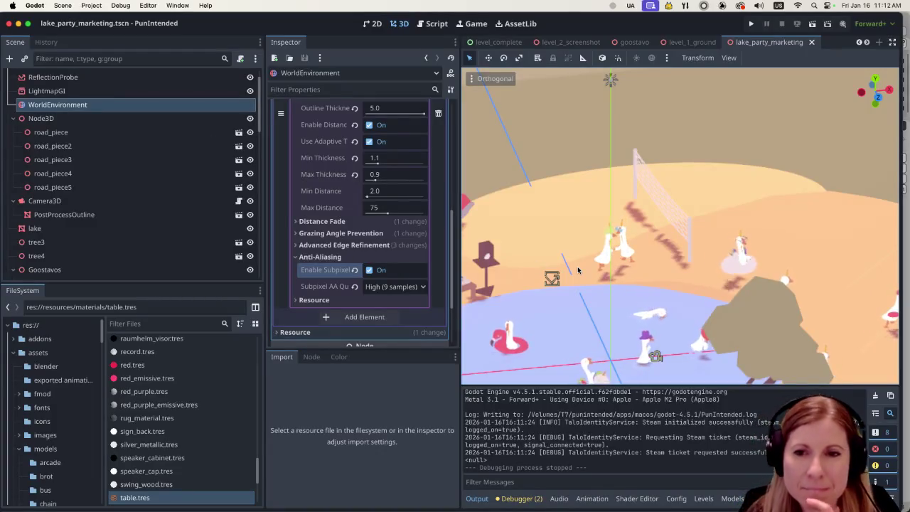
Uncheck Enable Subpixel AA in the outline effect's Anti-Aliasing settings.
{"action": "scroll", "coordinate": [574, 264], "scroll_direction": "down", "scroll_amount": 2}
{"action": "scroll", "coordinate": [608, 269], "scroll_direction": "down", "scroll_amount": 5}
{"action": "scroll", "coordinate": [607, 270], "scroll_direction": "up", "scroll_amount": 8}
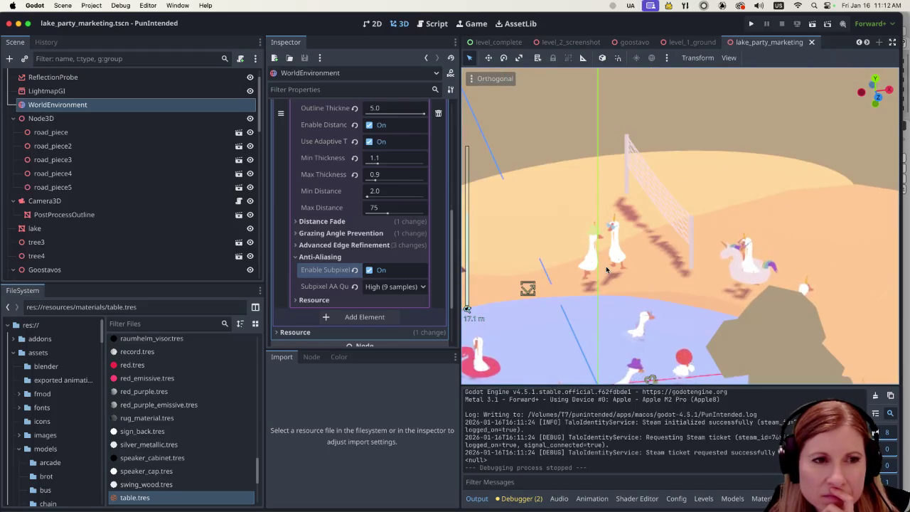
{"action": "left_click", "coordinate": [368, 270]}
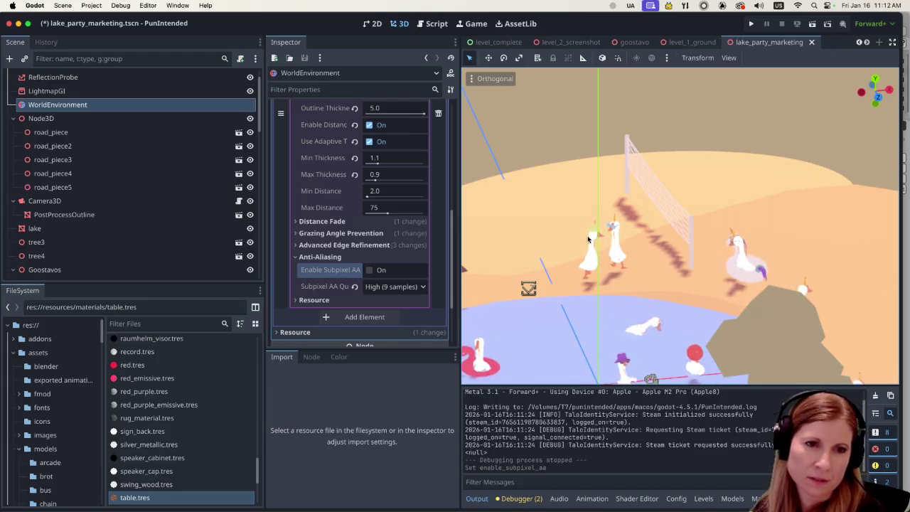
{"action": "scroll", "coordinate": [625, 267], "scroll_direction": "down", "scroll_amount": 5}
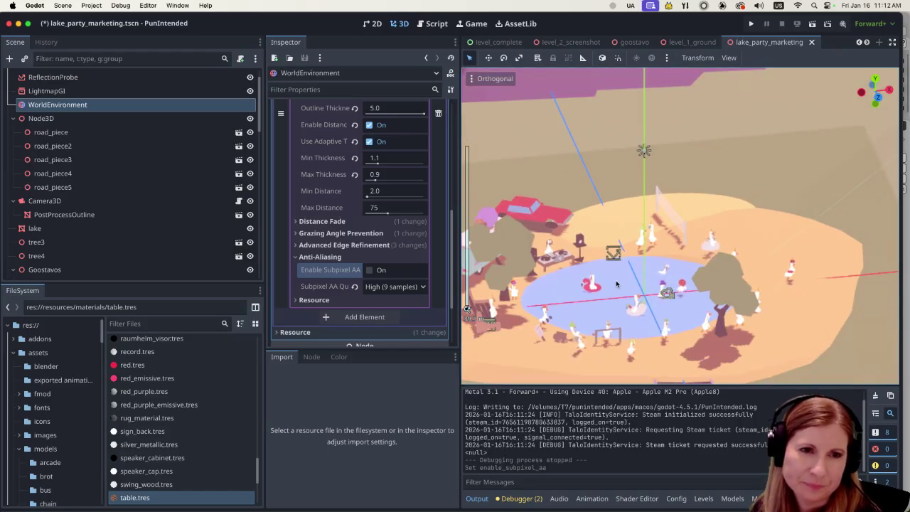
{"action": "scroll", "coordinate": [618, 275], "scroll_direction": "up", "scroll_amount": 5}
{"action": "scroll", "coordinate": [618, 275], "scroll_direction": "down", "scroll_amount": 5}
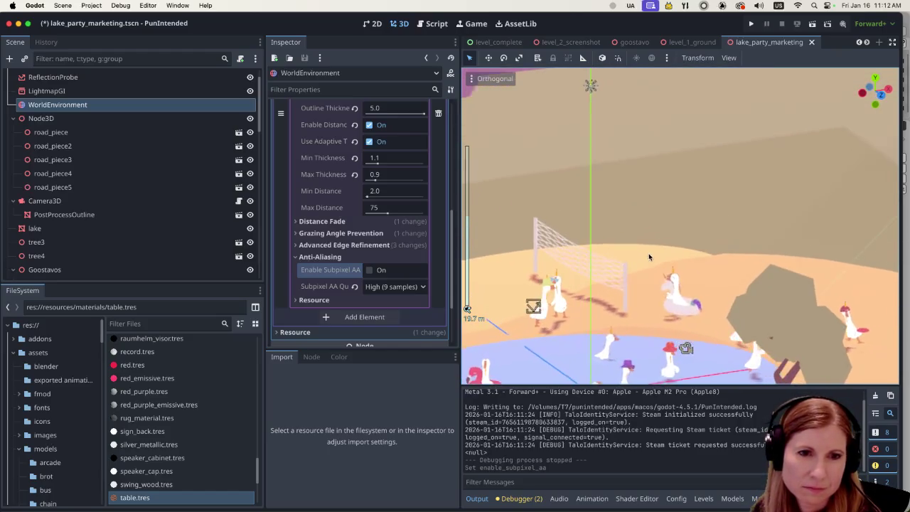
{"action": "scroll", "coordinate": [653, 262], "scroll_direction": "up", "scroll_amount": 1}
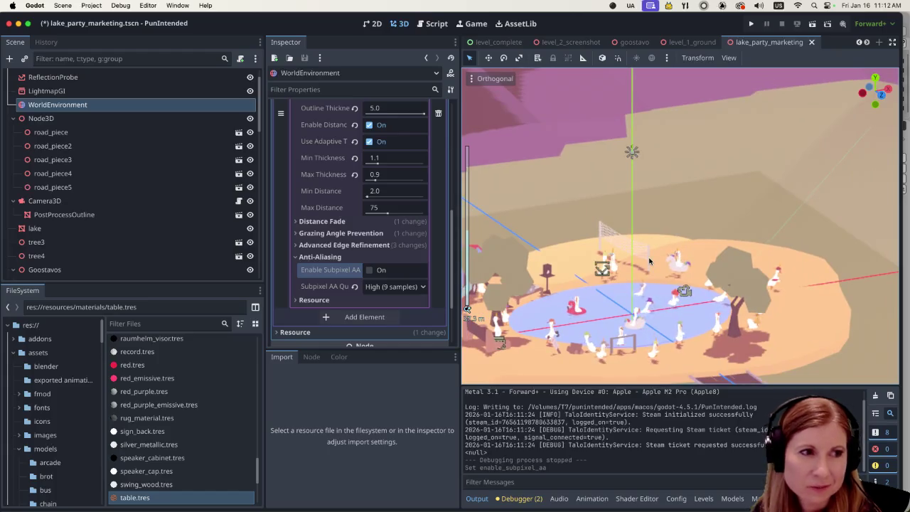
Pan across the lake island and return the Inspector to the Compositor Effects section.
{"action": "left_click_drag", "start_coordinate": [611, 248], "coordinate": [694, 218]}
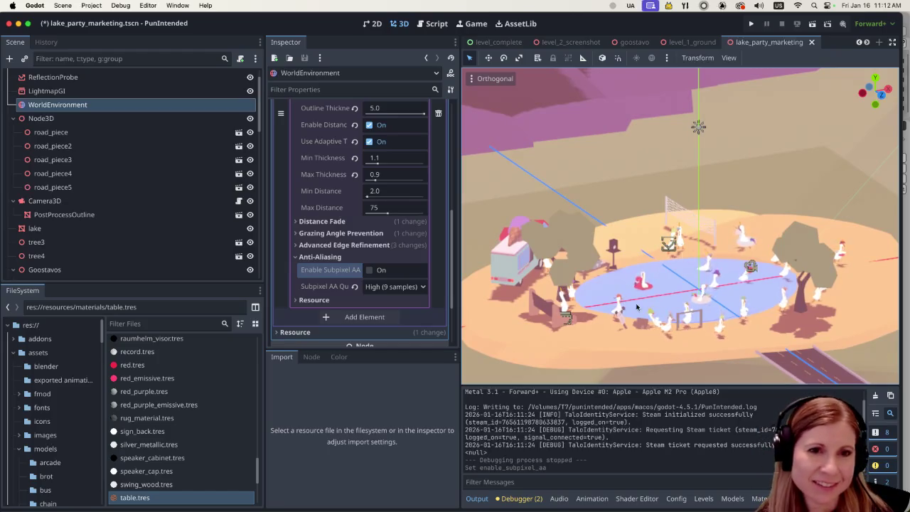
{"action": "scroll", "coordinate": [637, 307], "scroll_direction": "up", "scroll_amount": 4}
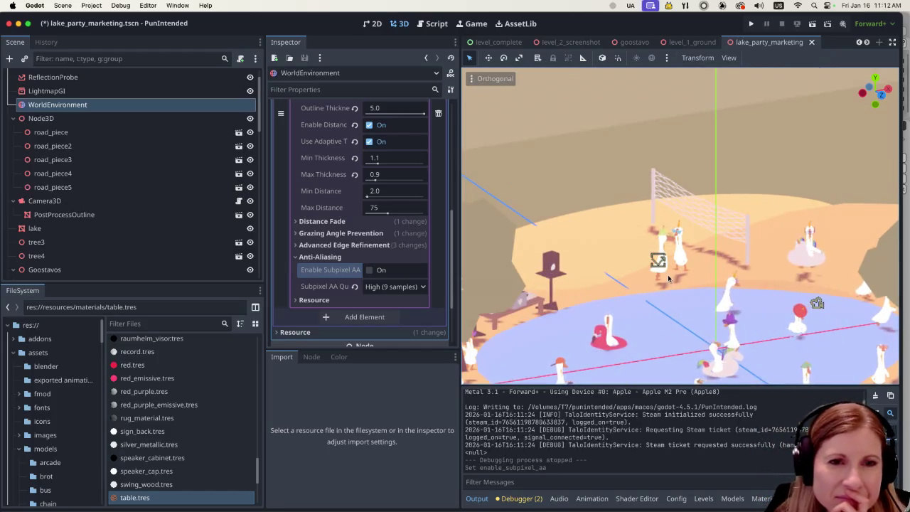
{"action": "scroll", "coordinate": [651, 274], "scroll_direction": "up", "scroll_amount": 3}
{"action": "scroll", "coordinate": [666, 280], "scroll_direction": "down", "scroll_amount": 3}
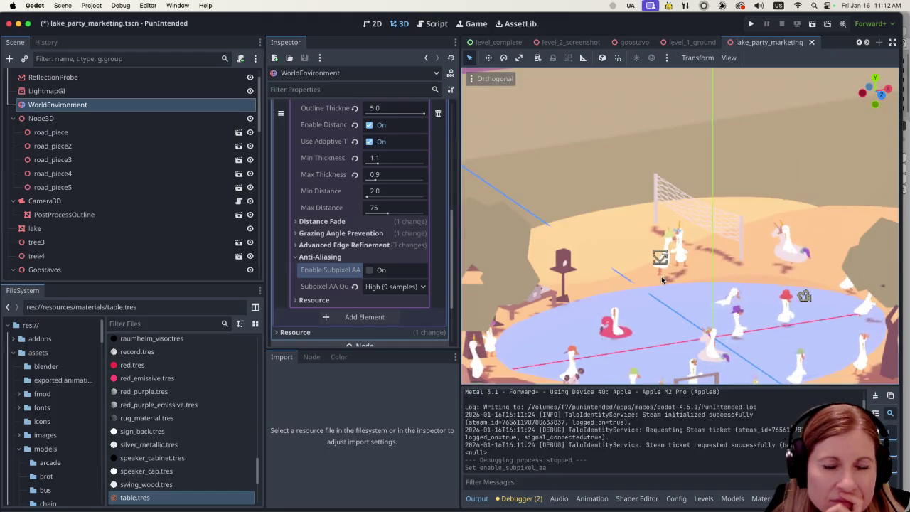
{"action": "scroll", "coordinate": [662, 279], "scroll_direction": "up", "scroll_amount": 4}
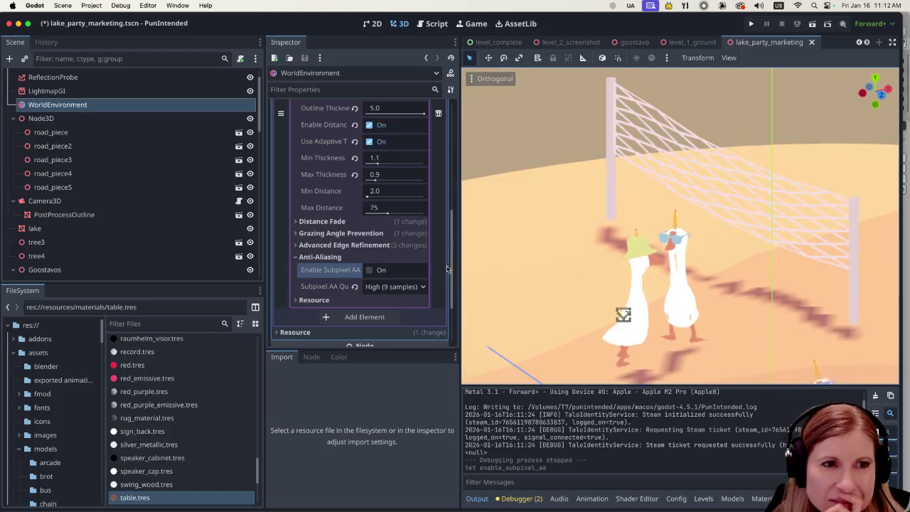
{"action": "scroll", "coordinate": [401, 242], "scroll_direction": "up", "scroll_amount": 10}
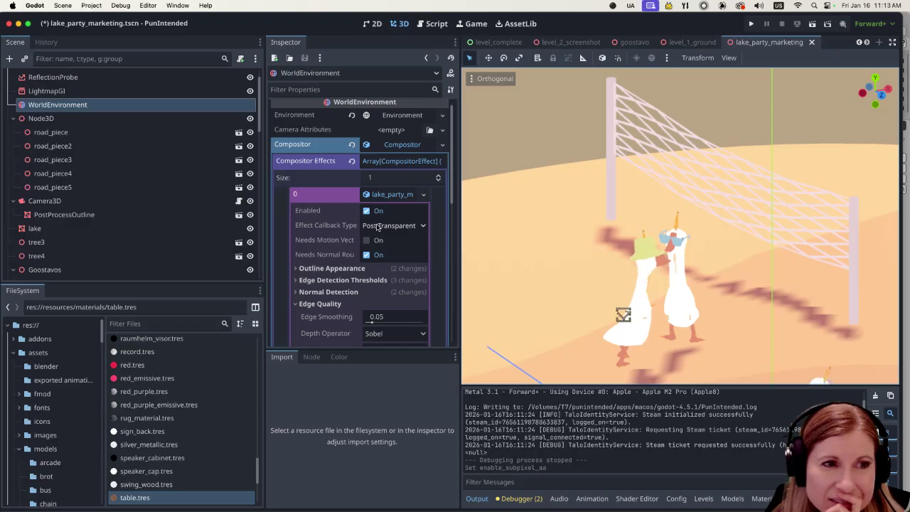
Enable the outline compositor effect and save the lake_party_marketing scene.
{"action": "left_click", "coordinate": [366, 211]}
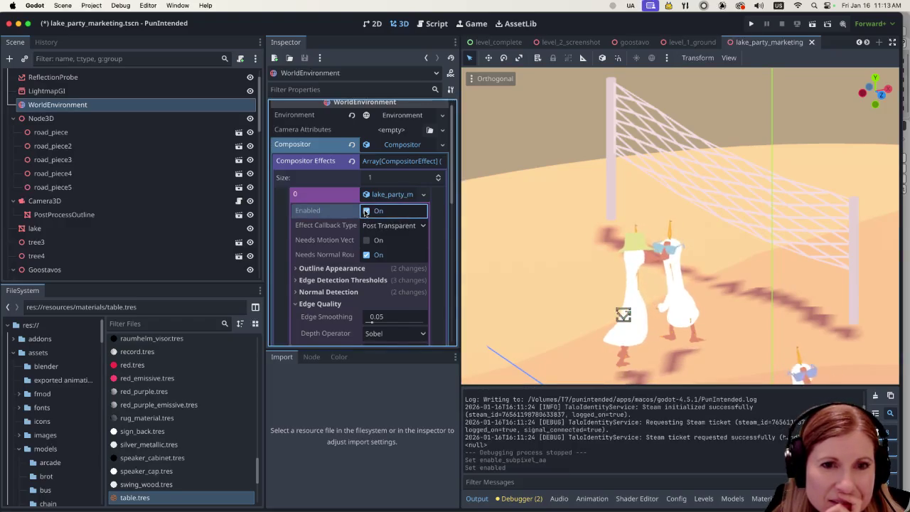
{"action": "key", "text": "super+s"}
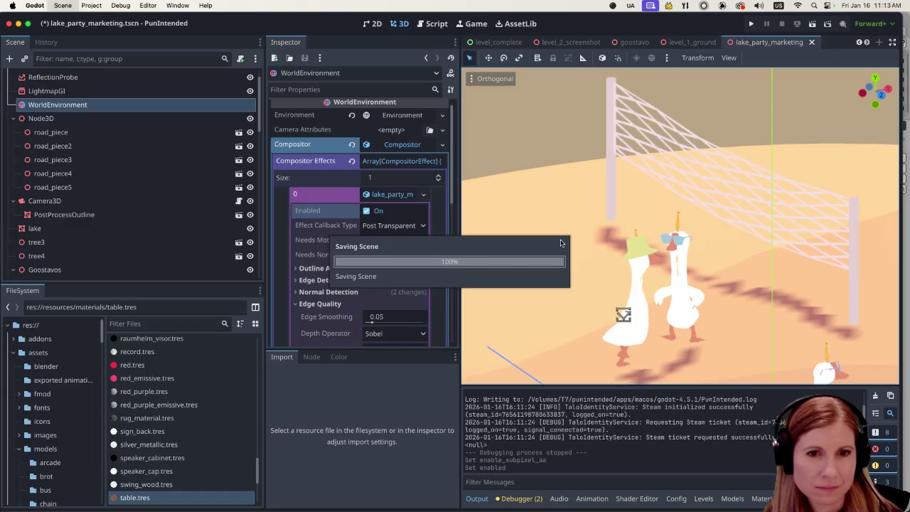
{"action": "scroll", "coordinate": [666, 237], "scroll_direction": "up", "scroll_amount": 1}
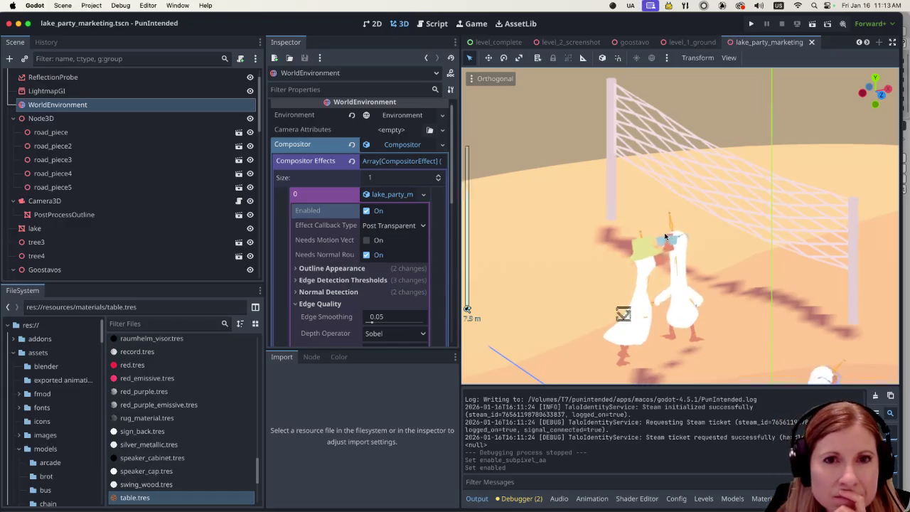
{"action": "scroll", "coordinate": [666, 237], "scroll_direction": "down", "scroll_amount": 5}
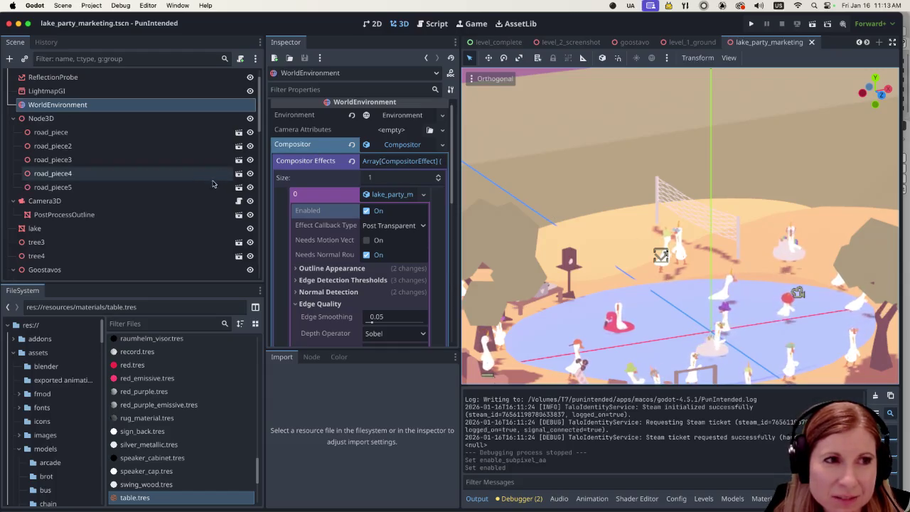
Switch to the level_2_screenshot scene, run it to preview the outlines, then close the game window.
{"action": "scroll", "coordinate": [212, 182], "scroll_direction": "down", "scroll_amount": 10}
{"action": "scroll", "coordinate": [203, 202], "scroll_direction": "up", "scroll_amount": 12}
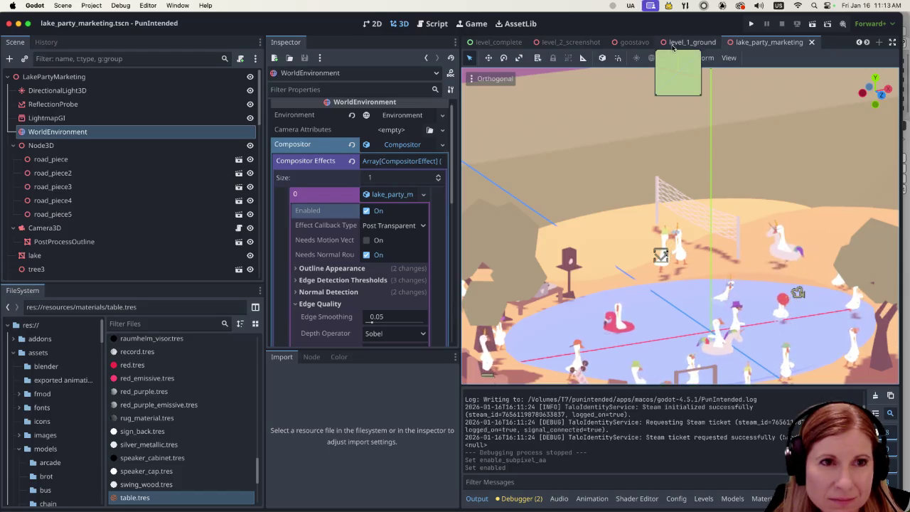
{"action": "scroll", "coordinate": [673, 46], "scroll_direction": "up", "scroll_amount": 3}
{"action": "scroll", "coordinate": [668, 47], "scroll_direction": "up", "scroll_amount": 5}
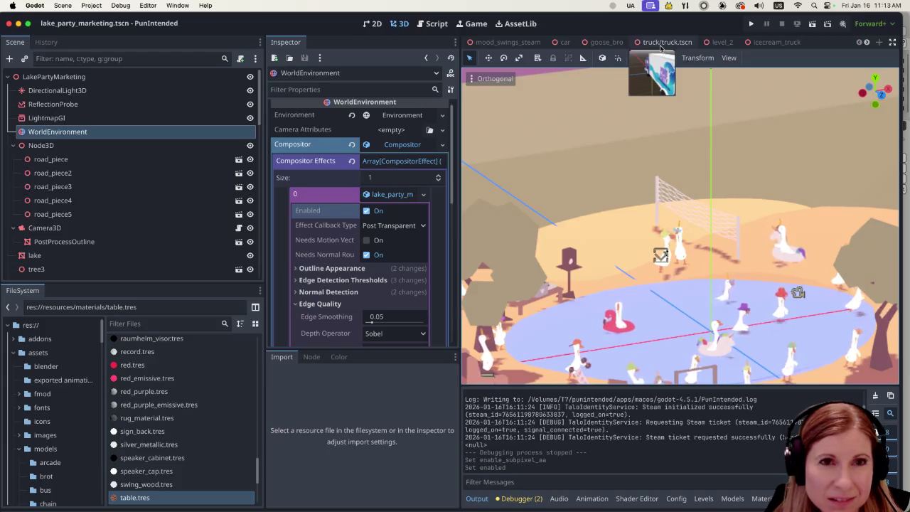
{"action": "scroll", "coordinate": [661, 47], "scroll_direction": "down", "scroll_amount": 2}
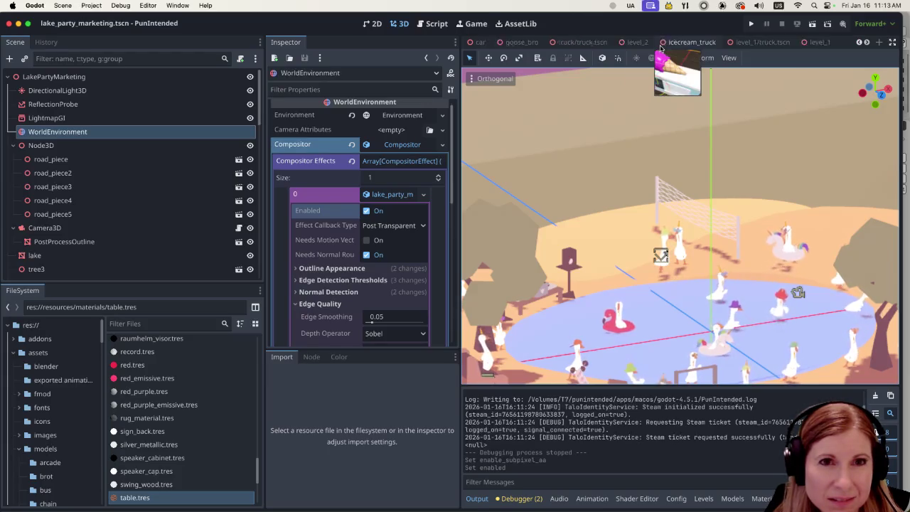
{"action": "scroll", "coordinate": [661, 47], "scroll_direction": "down", "scroll_amount": 3}
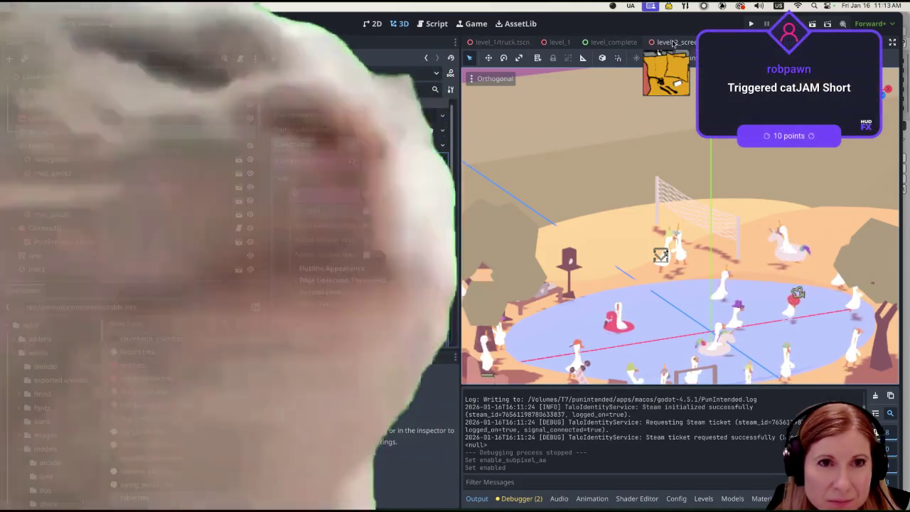
{"action": "left_click", "coordinate": [660, 46]}
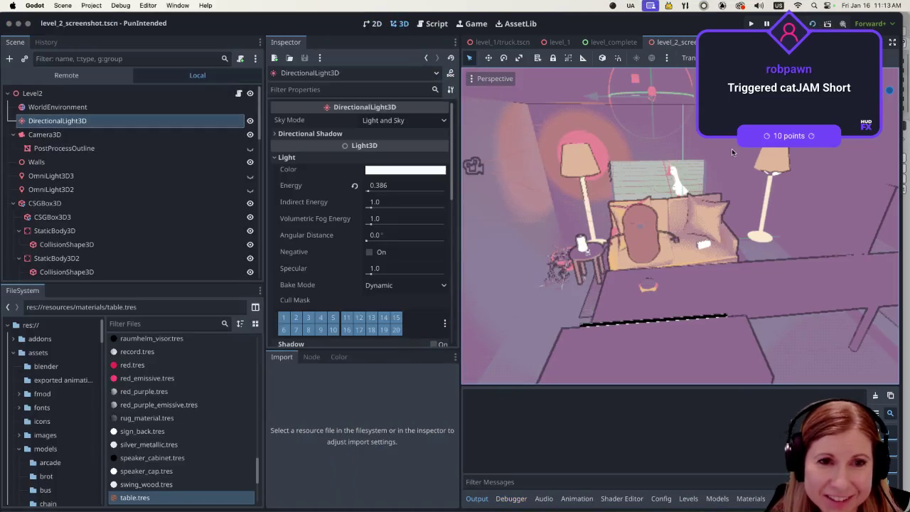
{"action": "key", "text": "super+r"}
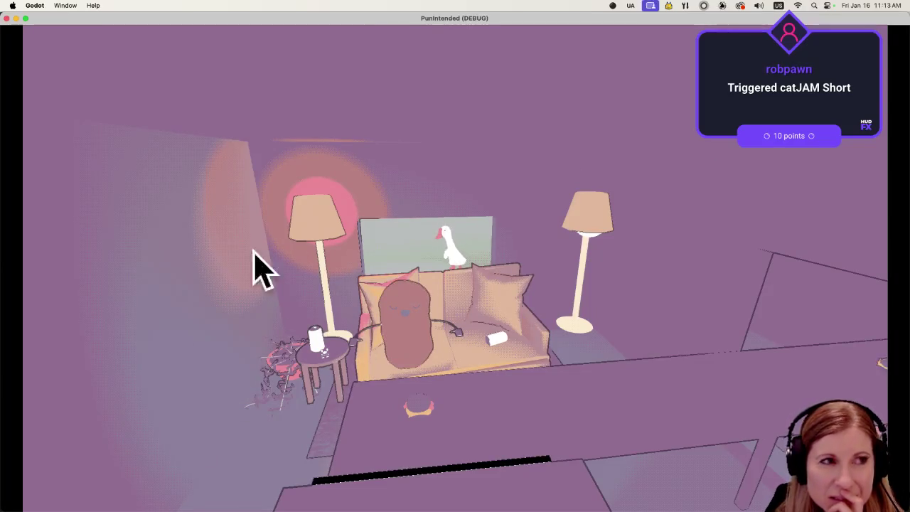
{"action": "left_click", "coordinate": [7, 19]}
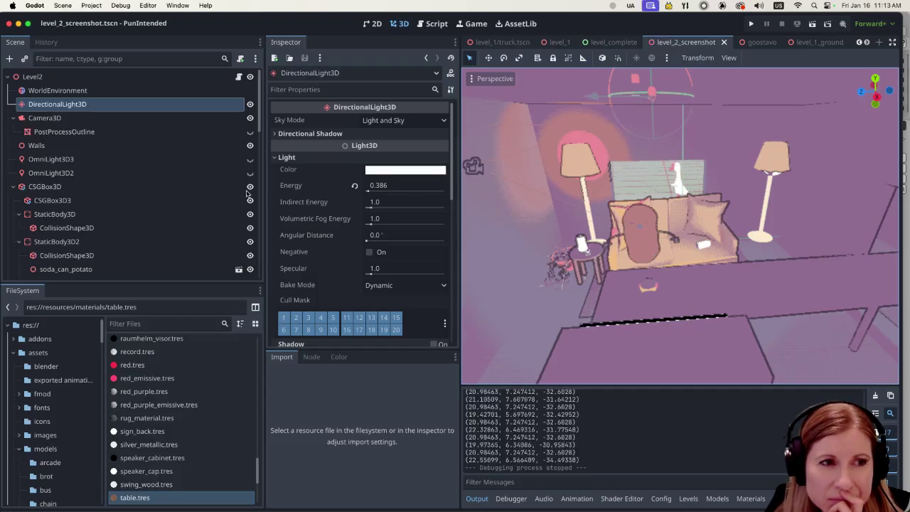
{"action": "scroll", "coordinate": [209, 205], "scroll_direction": "down", "scroll_amount": 5}
{"action": "scroll", "coordinate": [209, 204], "scroll_direction": "up", "scroll_amount": 5}
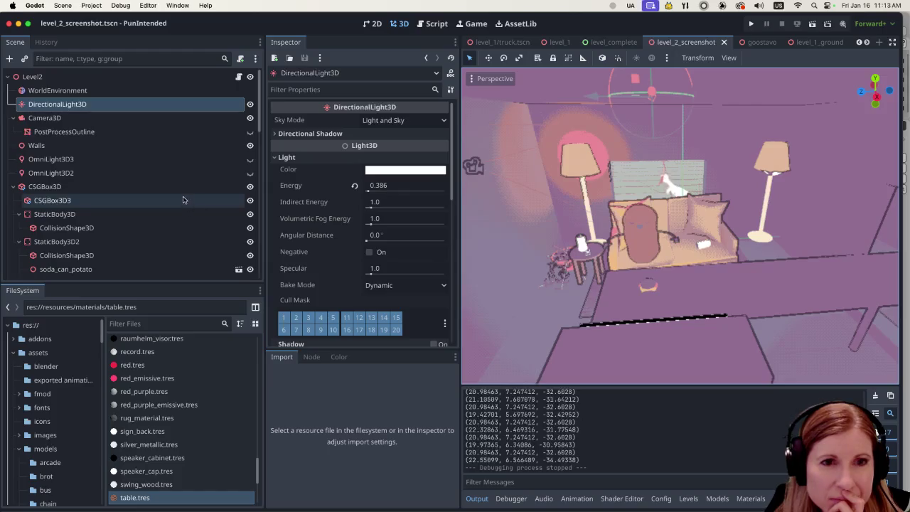
{"action": "scroll", "coordinate": [665, 249], "scroll_direction": "down", "scroll_amount": 3}
{"action": "scroll", "coordinate": [665, 249], "scroll_direction": "up", "scroll_amount": 4}
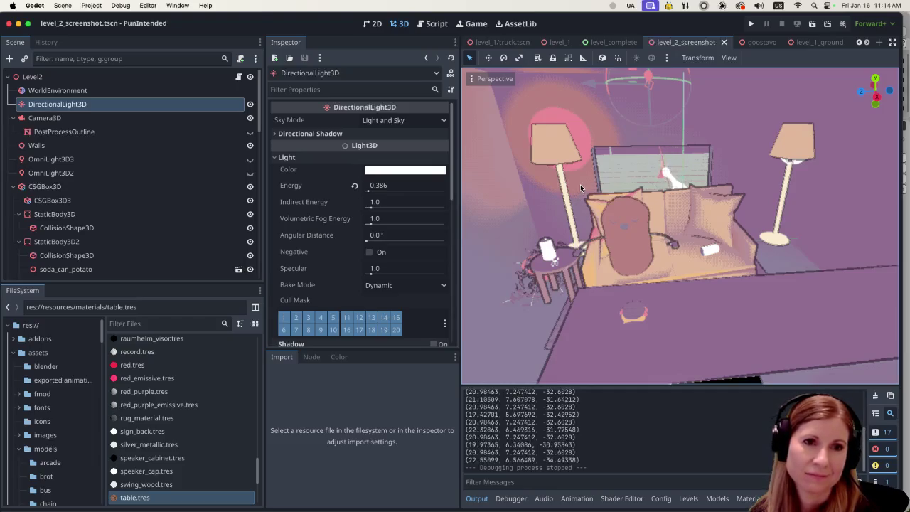
{"action": "scroll", "coordinate": [566, 198], "scroll_direction": "down", "scroll_amount": 2}
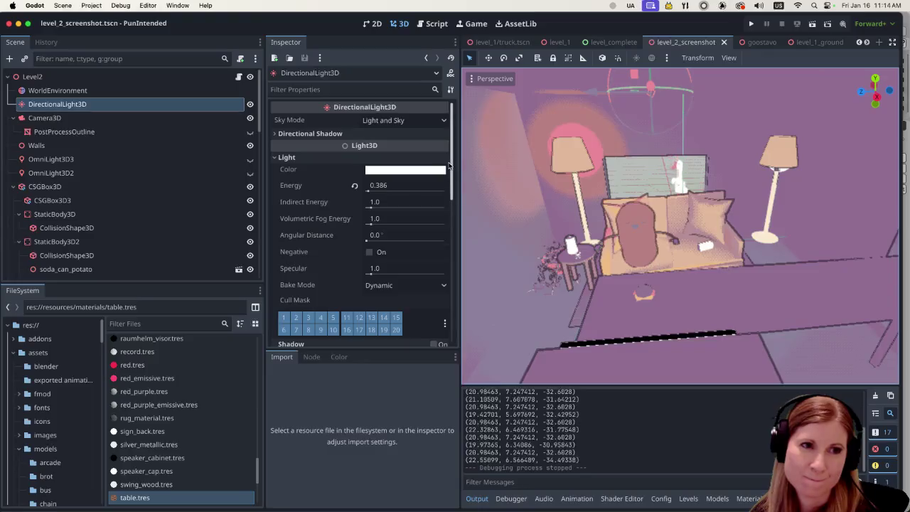
{"action": "scroll", "coordinate": [406, 179], "scroll_direction": "down", "scroll_amount": 2}
{"action": "scroll", "coordinate": [406, 181], "scroll_direction": "up", "scroll_amount": 2}
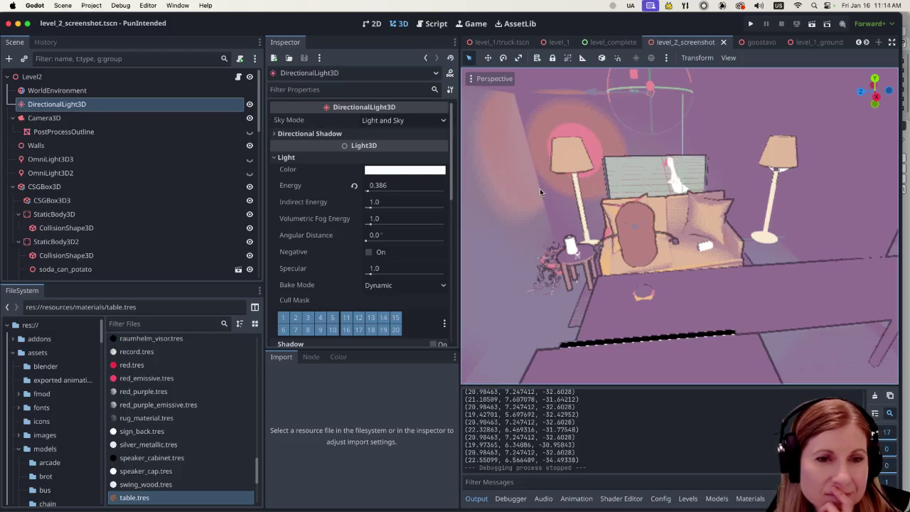
{"action": "scroll", "coordinate": [650, 254], "scroll_direction": "down", "scroll_amount": 5}
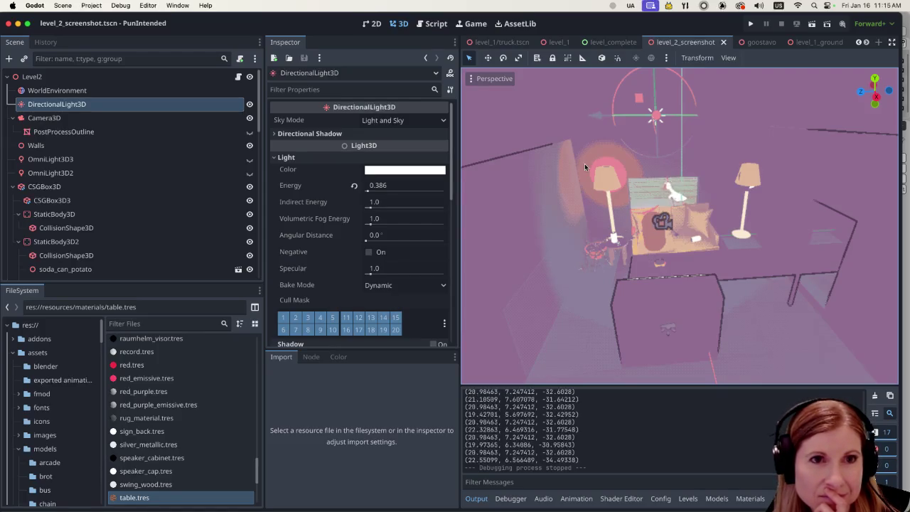
{"action": "scroll", "coordinate": [579, 44], "scroll_direction": "down", "scroll_amount": 5}
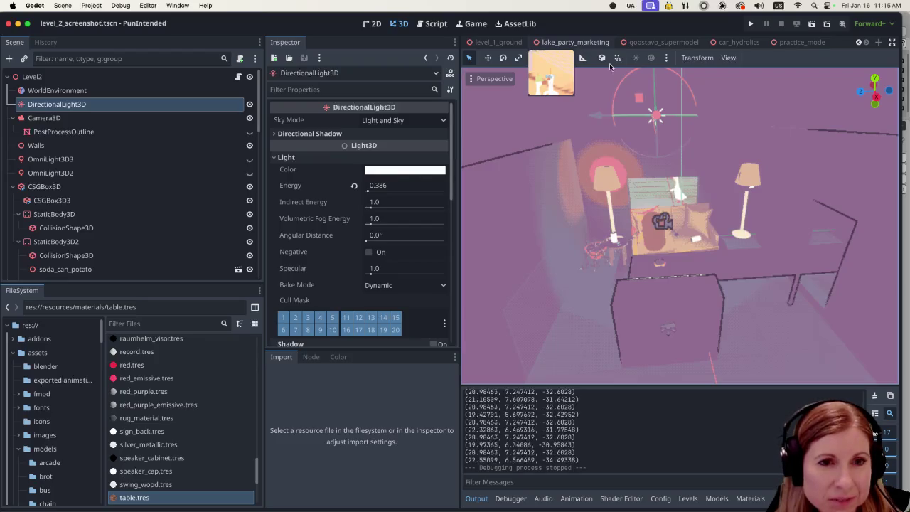
{"action": "scroll", "coordinate": [687, 228], "scroll_direction": "up", "scroll_amount": 5}
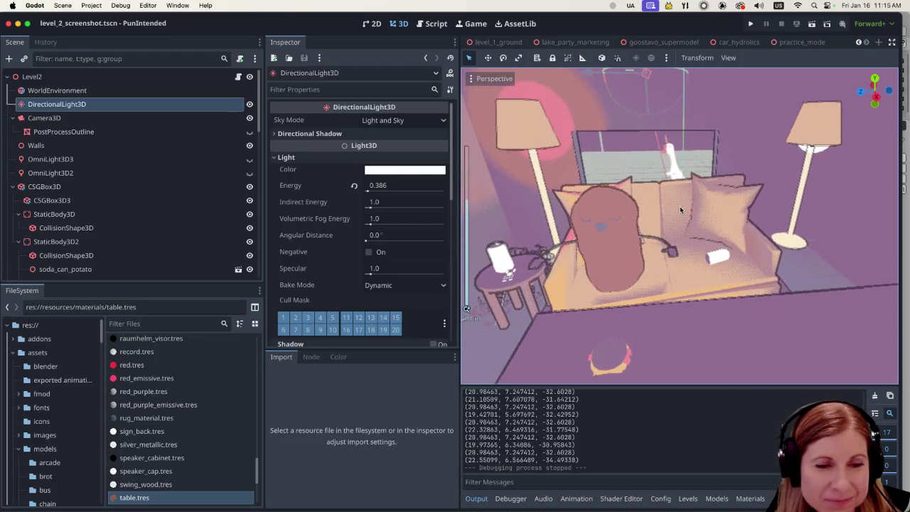
{"action": "scroll", "coordinate": [680, 207], "scroll_direction": "down", "scroll_amount": 5}
{"action": "scroll", "coordinate": [684, 268], "scroll_direction": "up", "scroll_amount": 5}
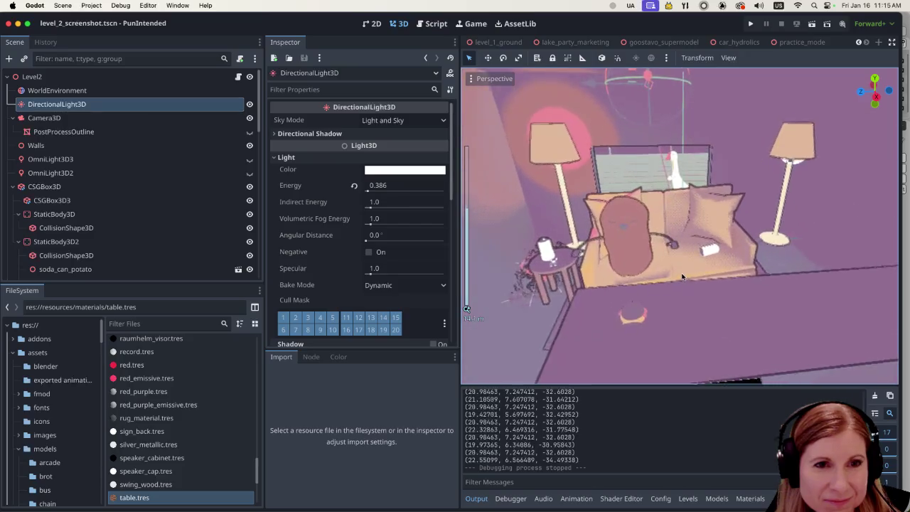
{"action": "mouse_move", "coordinate": [702, 291]}
{"action": "left_mouse_down"}
{"action": "mouse_move", "coordinate": [714, 272]}
{"action": "mouse_move", "coordinate": [618, 278]}
{"action": "mouse_move", "coordinate": [767, 297]}
{"action": "left_mouse_up"}
{"action": "scroll", "coordinate": [768, 297], "scroll_direction": "up", "scroll_amount": 5}
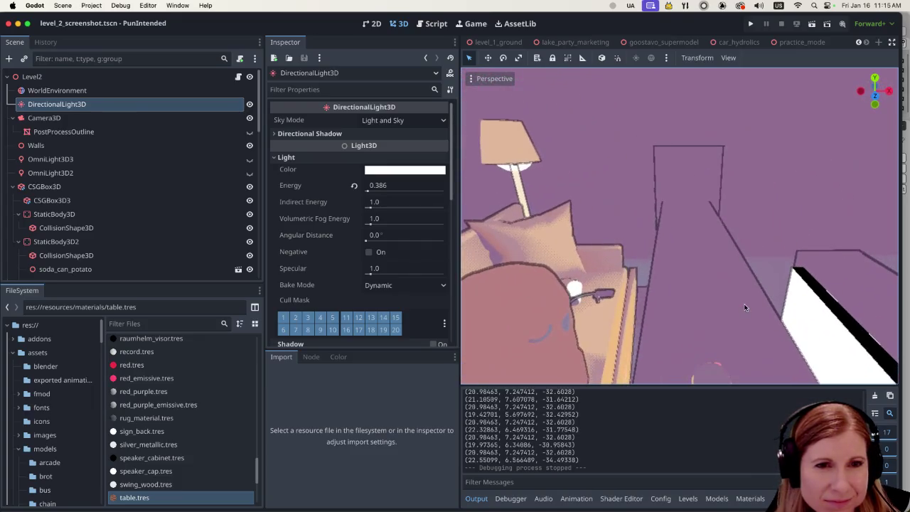
{"action": "scroll", "coordinate": [557, 265], "scroll_direction": "down", "scroll_amount": 5}
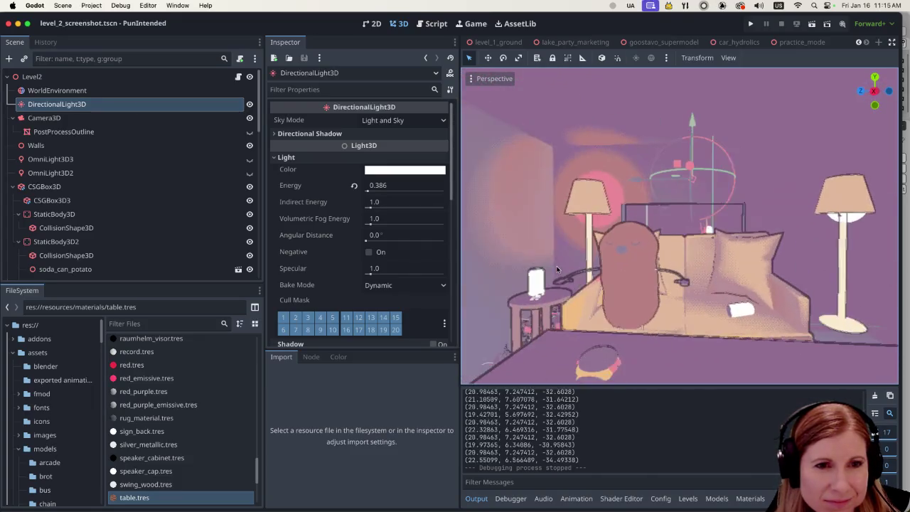
{"action": "scroll", "coordinate": [578, 247], "scroll_direction": "up", "scroll_amount": 3}
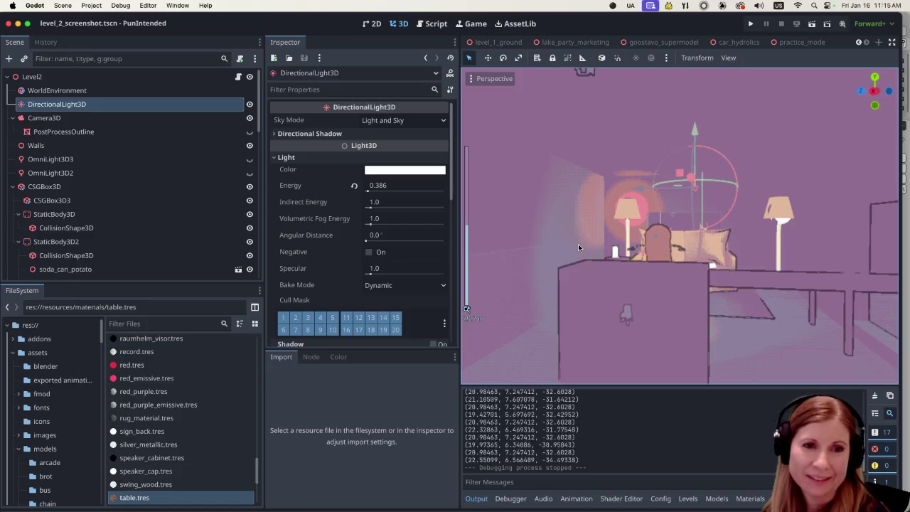
{"action": "mouse_move", "coordinate": [578, 247]}
{"action": "left_mouse_down"}
{"action": "mouse_move", "coordinate": [628, 248]}
{"action": "mouse_move", "coordinate": [640, 292]}
{"action": "left_mouse_up"}
{"action": "scroll", "coordinate": [689, 262], "scroll_direction": "up", "scroll_amount": 5}
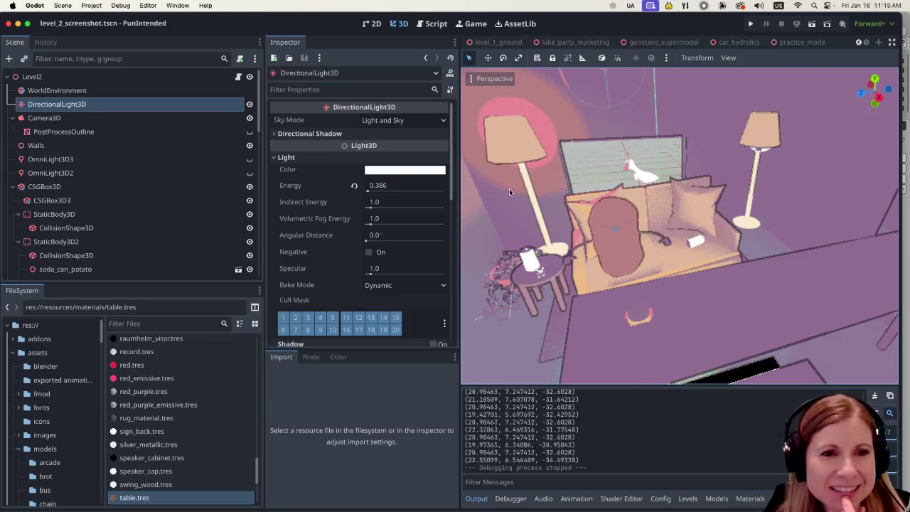
{"action": "scroll", "coordinate": [643, 280], "scroll_direction": "up", "scroll_amount": 2}
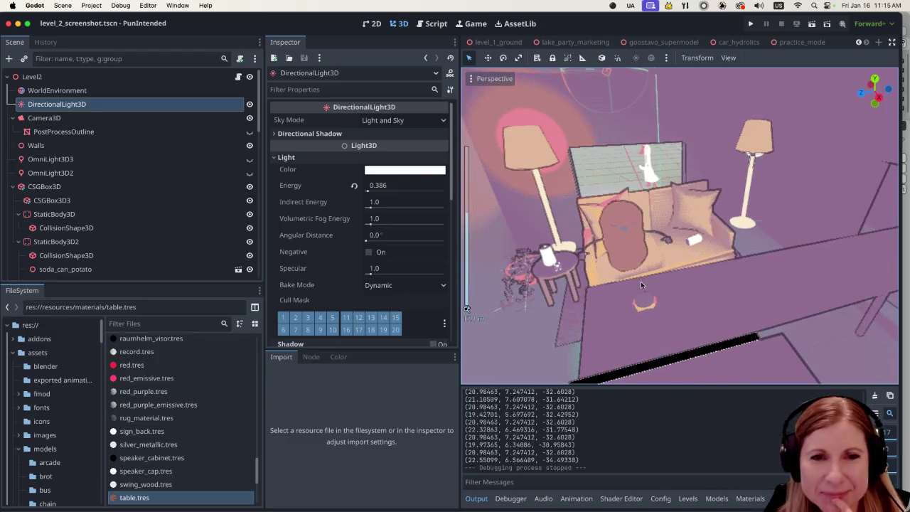
{"action": "scroll", "coordinate": [679, 278], "scroll_direction": "up", "scroll_amount": 3}
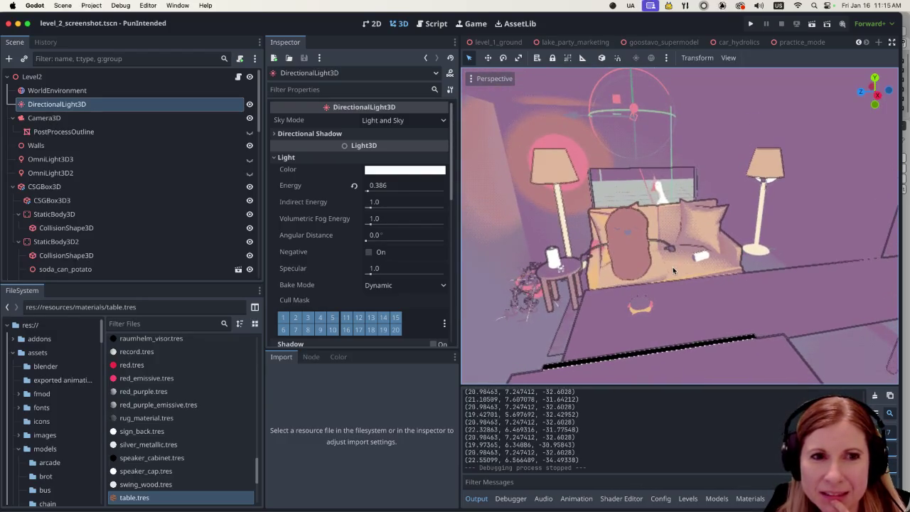